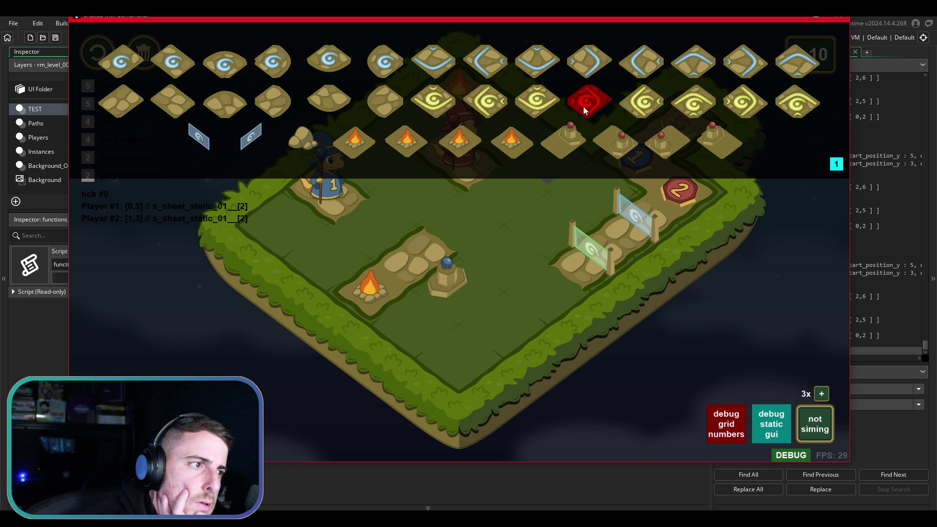
Drag a yellow spiral rune to the board's middle and draw a dirt path from Player 1
left_click_drag(583, 105, 551, 227)
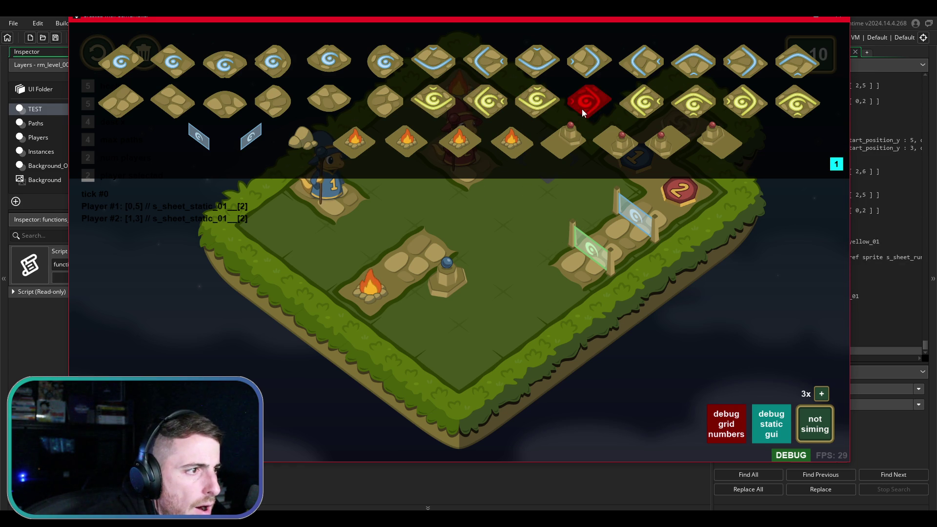
left_click_drag(693, 105, 540, 230)
left_click_drag(589, 102, 544, 220)
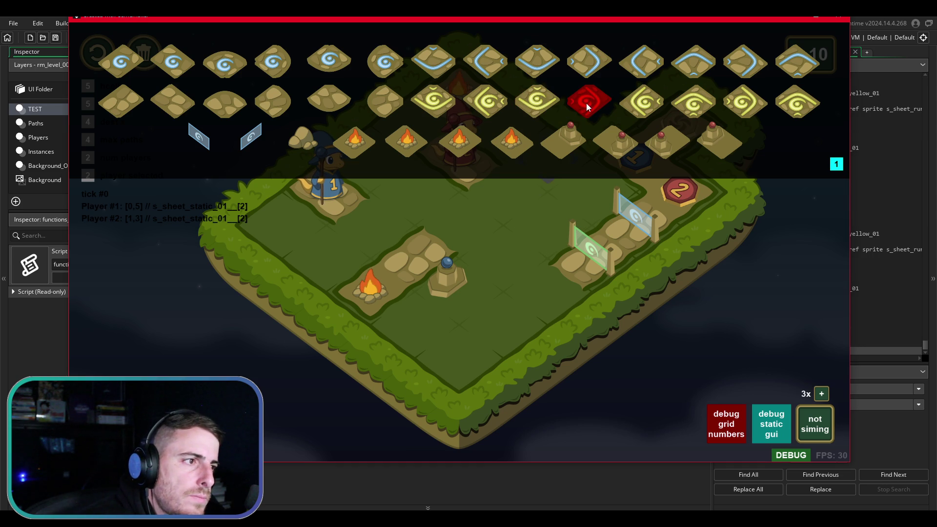
left_click_drag(538, 101, 447, 228)
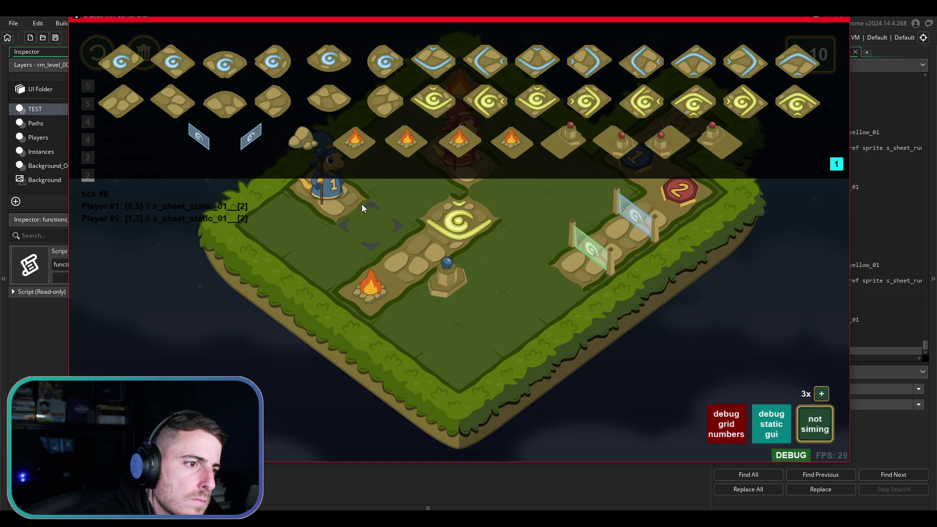
mouse_move(350, 206)
left_mouse_down()
mouse_move(425, 201)
mouse_move(444, 223)
left_mouse_up()
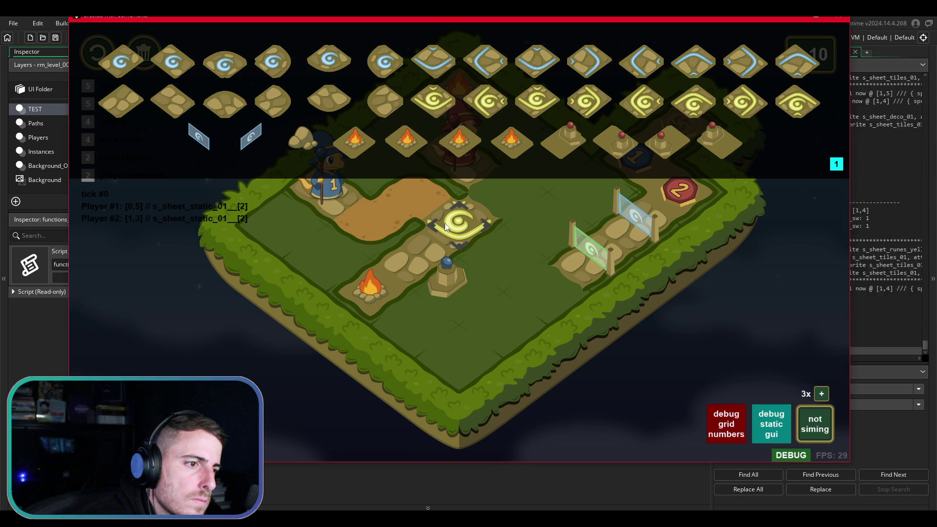
Run the simulation to test the new path, briefly hiding and reshowing the tile palette
left_click(465, 217)
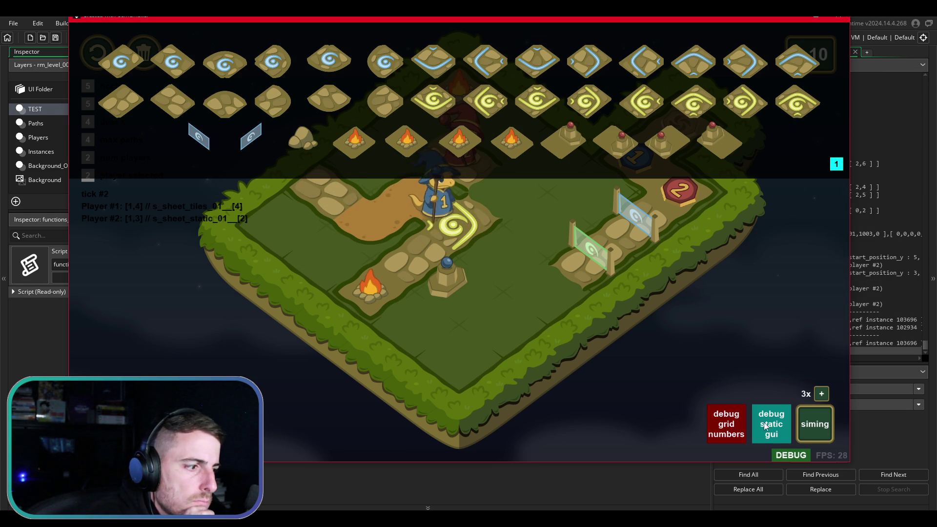
left_click(778, 416)
left_click(777, 413)
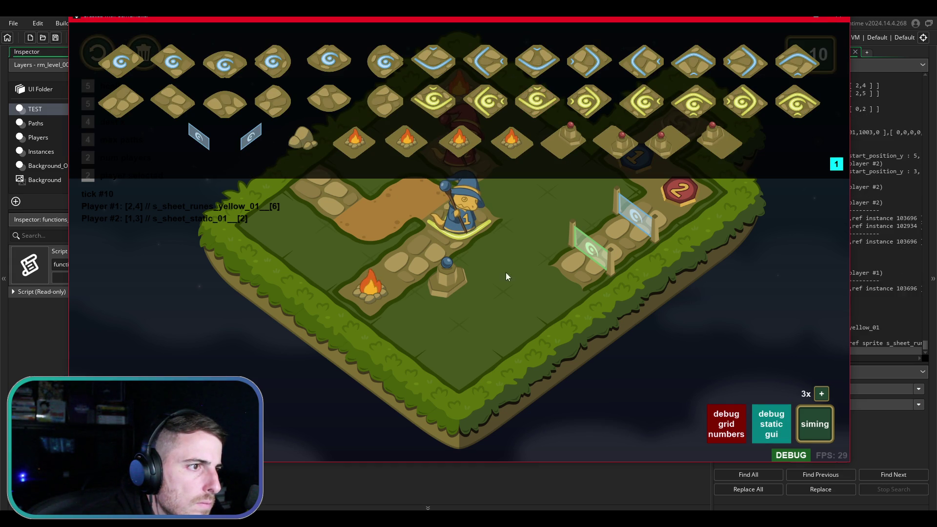
Reset the level, switch the spiral rune to another variant, rerun the simulation, and hide the palette
left_click(470, 233)
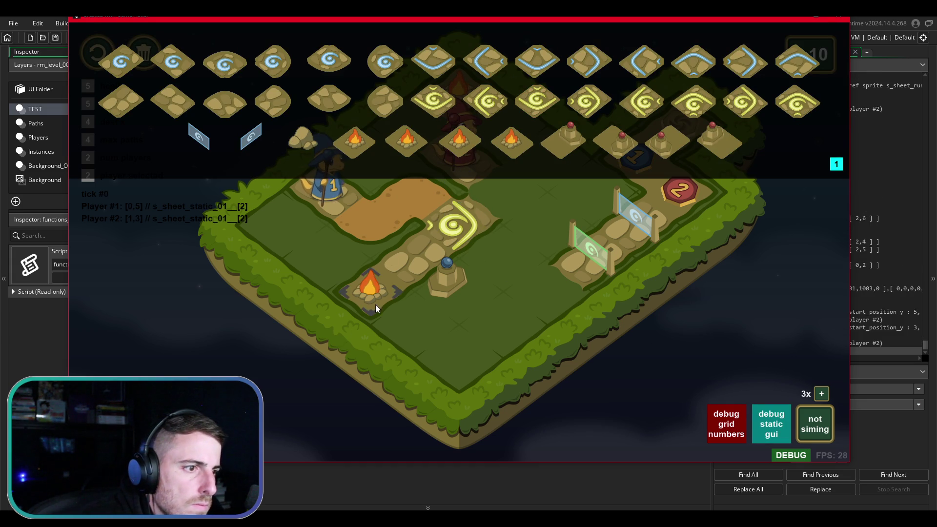
left_click(463, 222)
key("space")
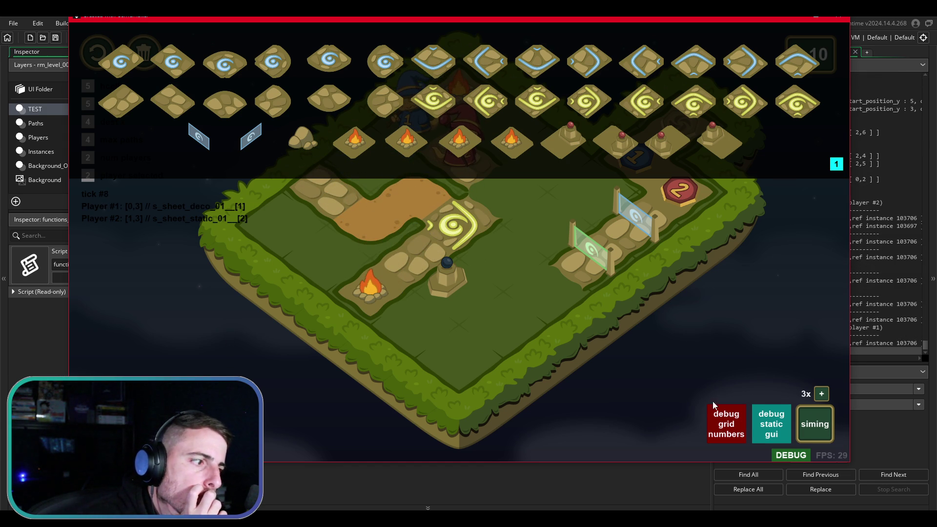
left_click(775, 415)
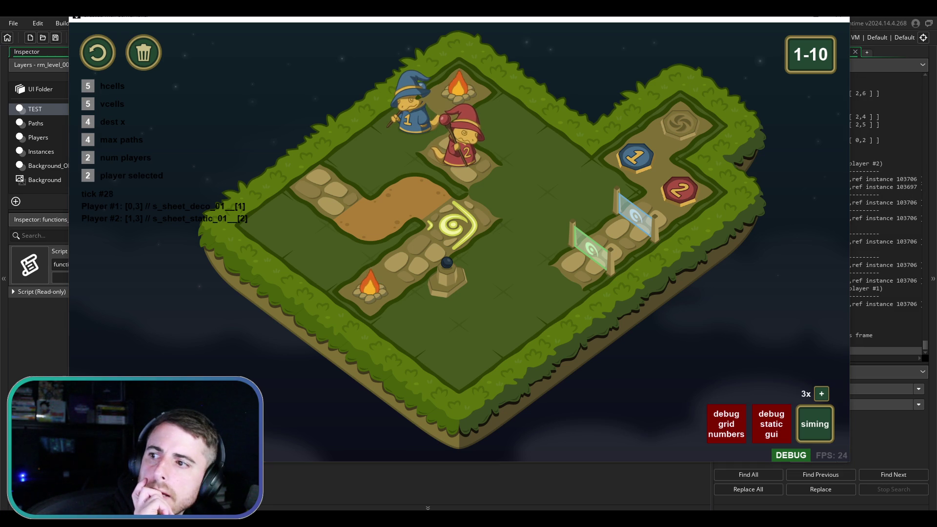
Snip the area around the two wizards by the campfire and open the 'bugs' note in Obsidian
key("super+shift+s")
left_click_drag(359, 58, 491, 154)
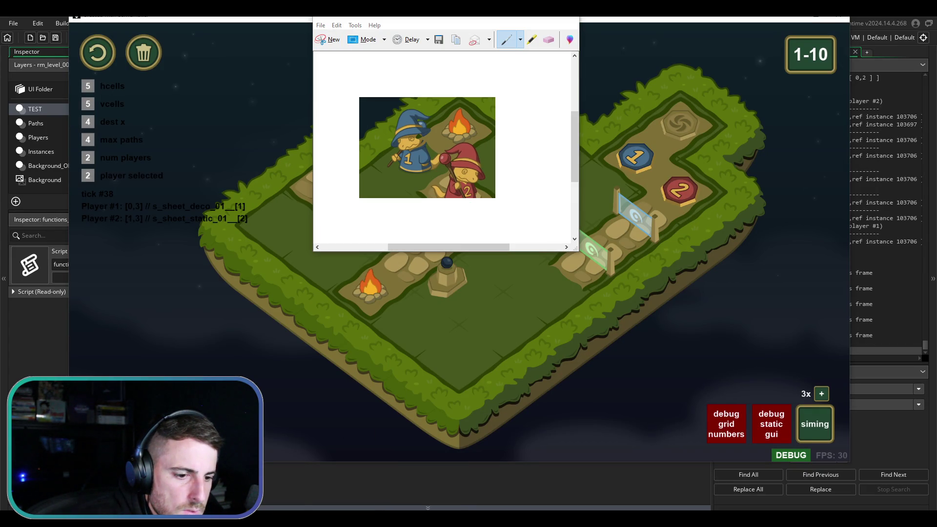
mouse_move(418, 518)
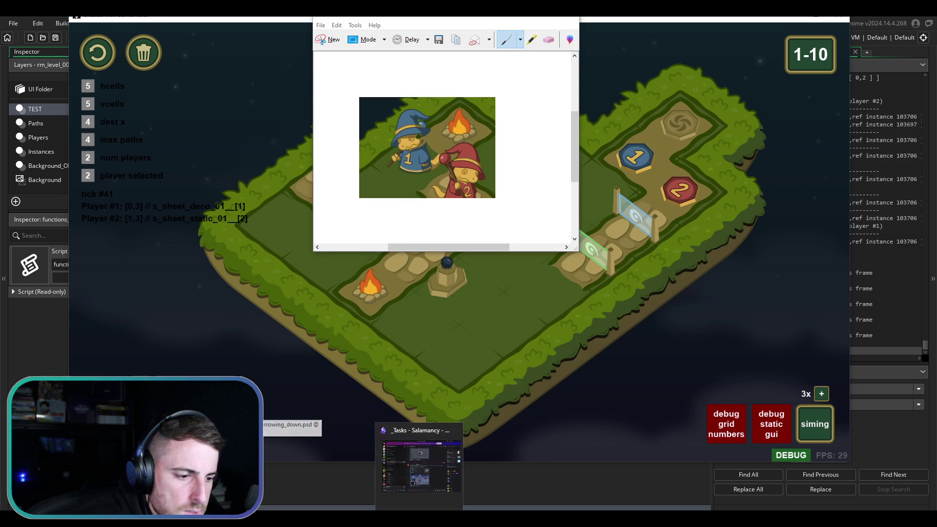
left_click(421, 463)
left_click(241, 137)
type("[BUG] drawing edges on top of salamande")
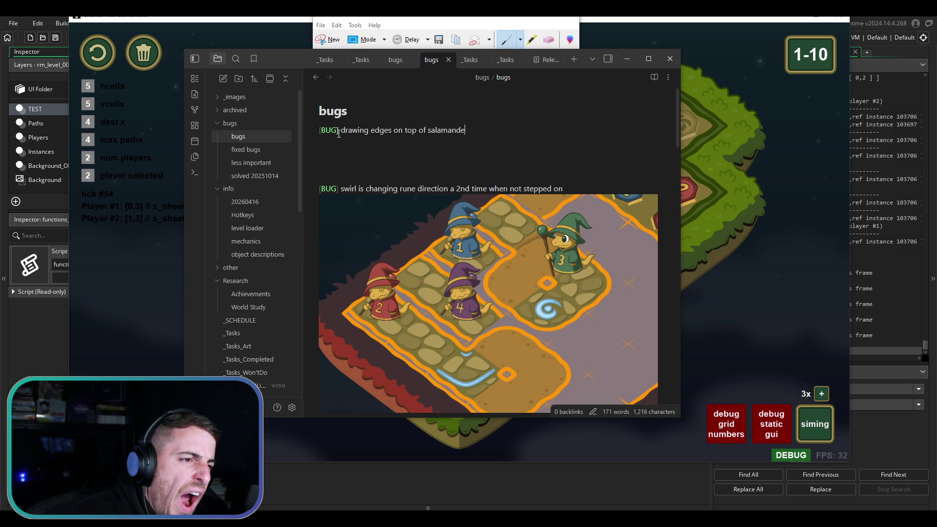
Finish the '[BUG] drawing edges on top of salamanders' entry, paste the wizard snip below, and return to the game
type("rs")
key("Return")
key("ctrl+v")
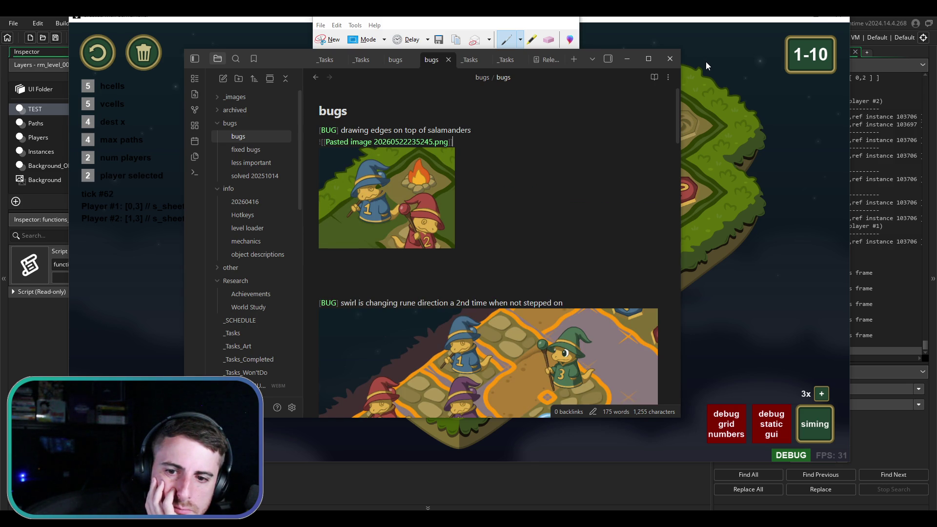
left_click(472, 17)
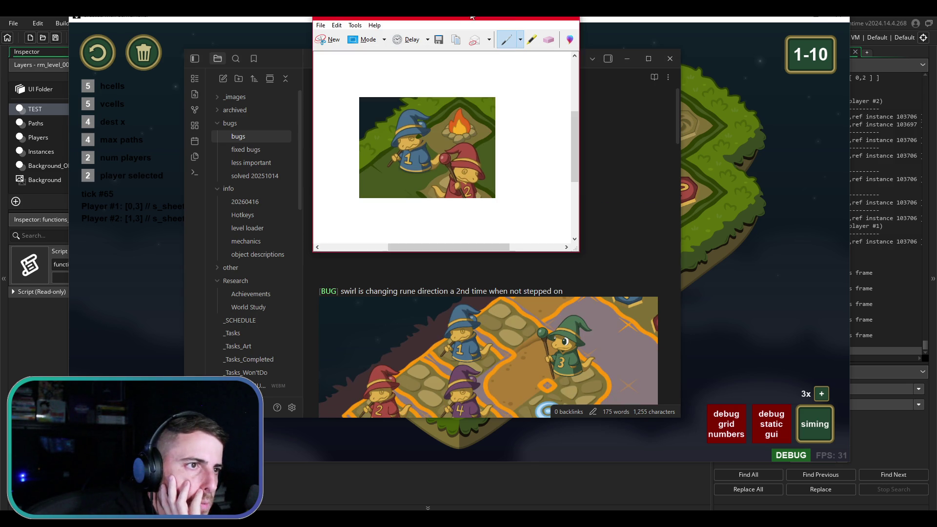
left_click(698, 145)
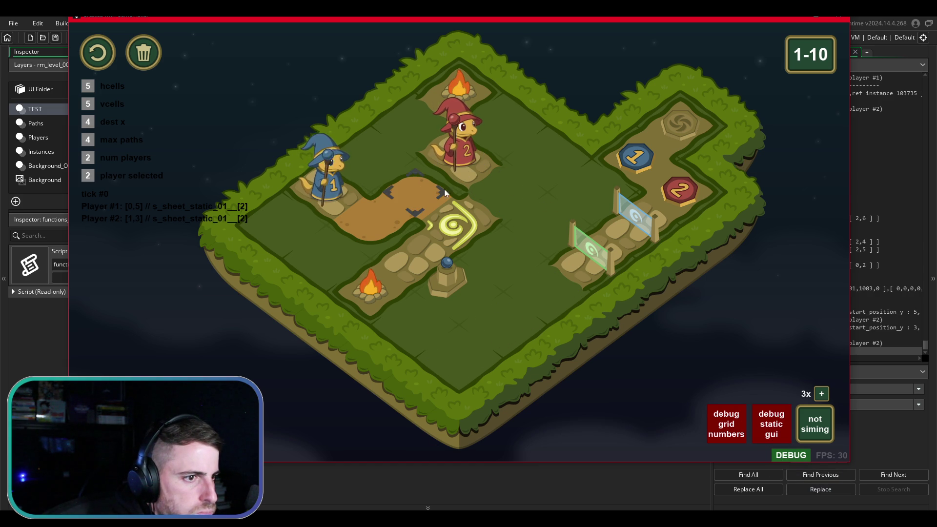
Drag paths from wizard 2 past the spiral rune, raise max paths to 7, then retract the path to a stub
mouse_move(468, 179)
left_mouse_down()
mouse_move(501, 197)
mouse_move(460, 225)
left_mouse_up()
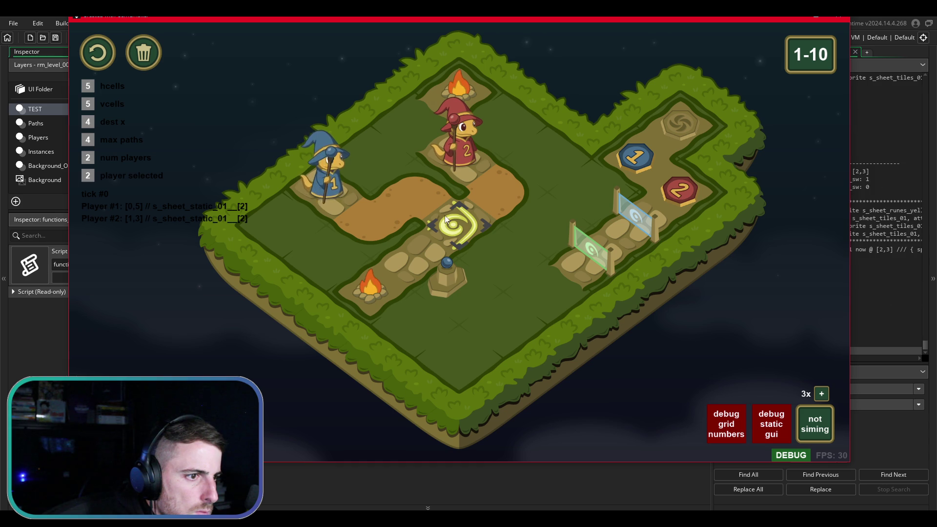
left_click_drag(417, 193, 371, 147)
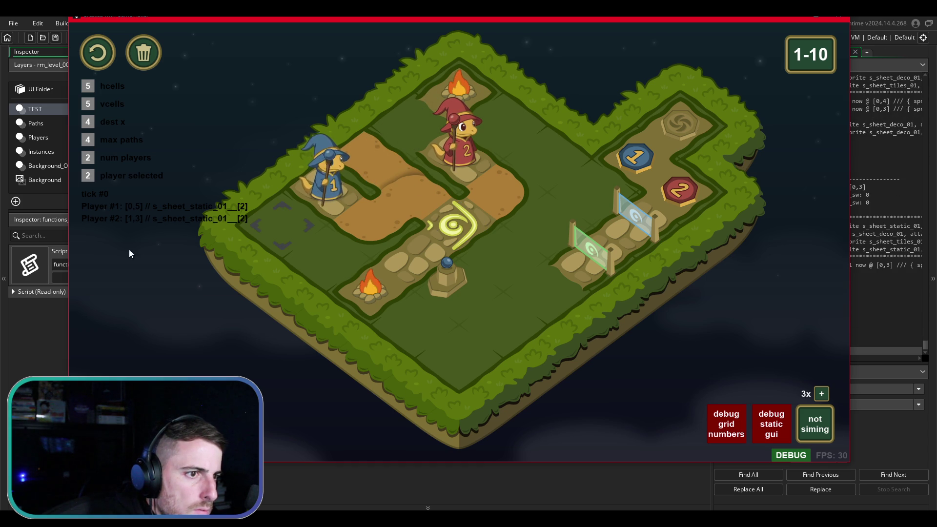
left_click(88, 140)
left_click(88, 140)
left_click(88, 140)
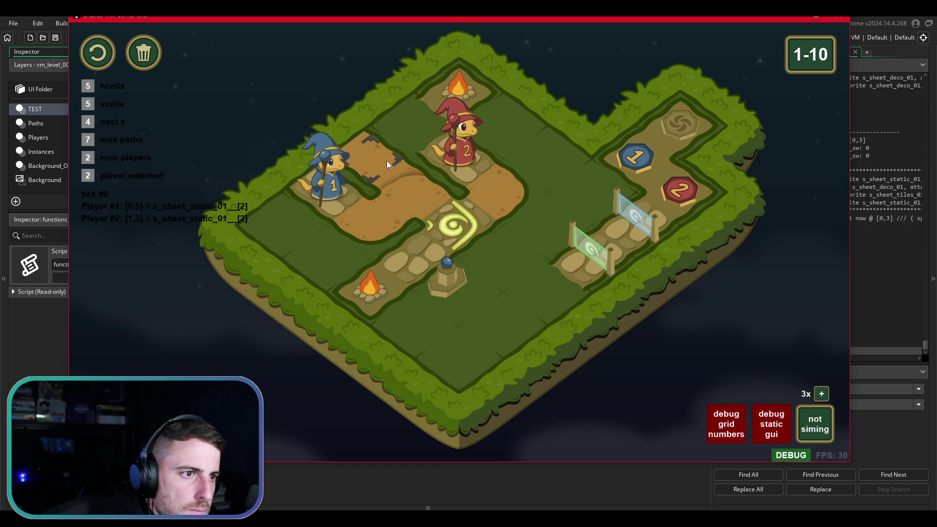
left_click_drag(386, 160, 467, 218)
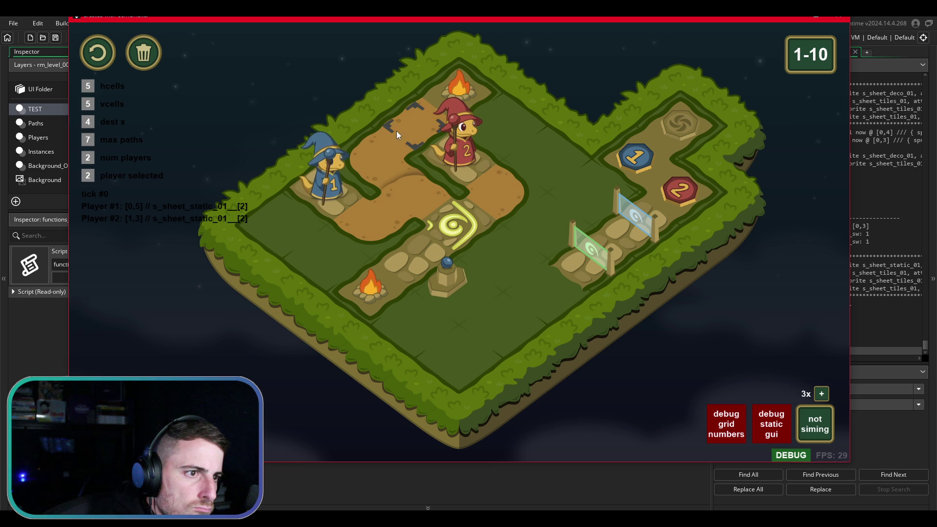
mouse_move(468, 239)
left_mouse_down()
mouse_move(466, 222)
mouse_move(388, 131)
mouse_move(490, 180)
mouse_move(368, 222)
left_mouse_up()
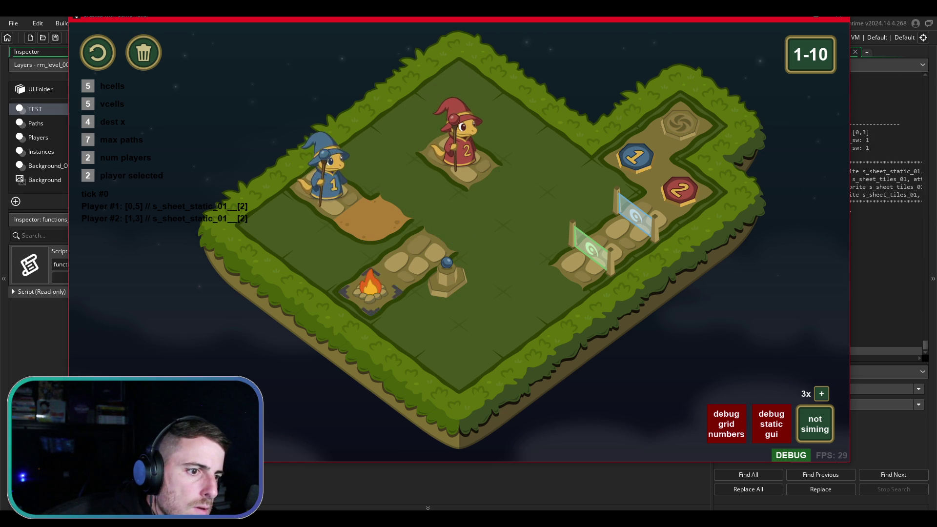
Clear the red wizard's path and move the blue wizard back down to its start
left_click(454, 147)
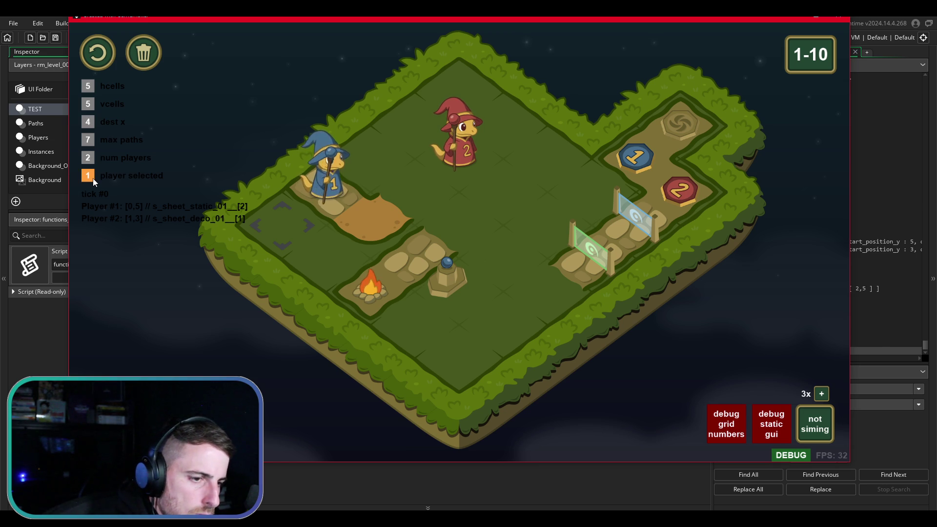
left_click(95, 178)
key("Down")
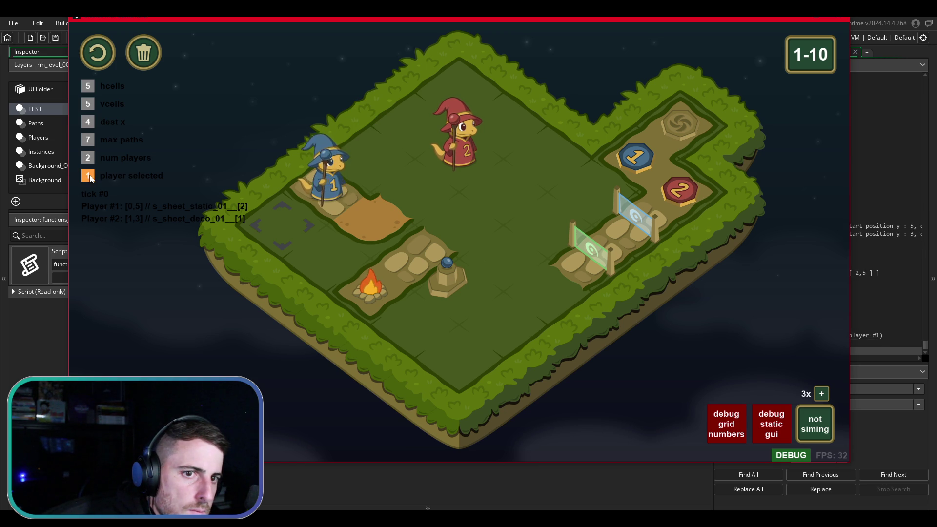
Move the red wizard up and right to cell [2,2] and reopen the tile palette
left_click(95, 177)
key("Up")
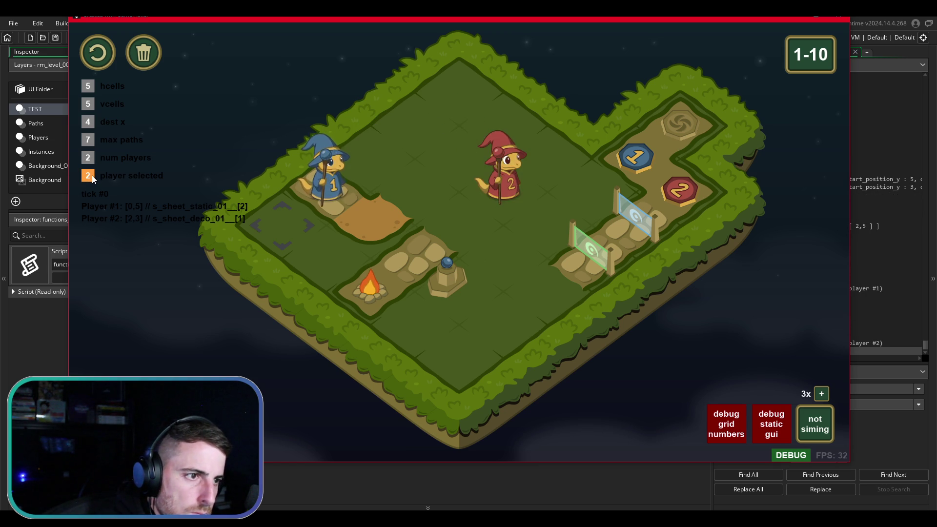
key("Right")
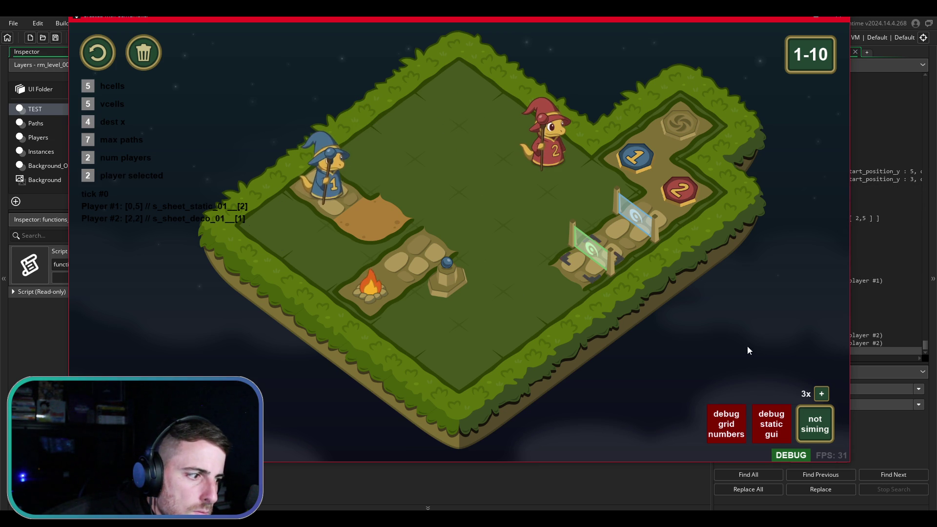
left_click(785, 428)
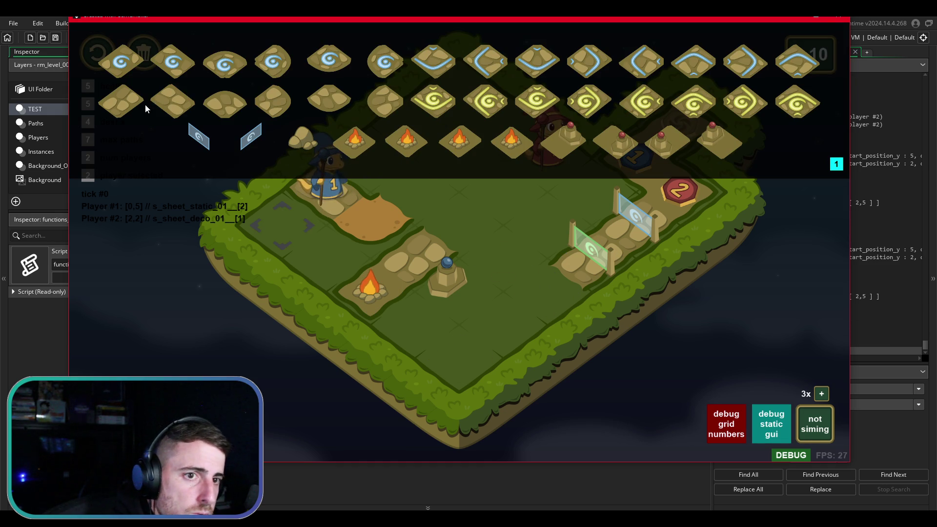
Add then remove a stone path tile, and delete the green gate from the board's middle
left_click(472, 222)
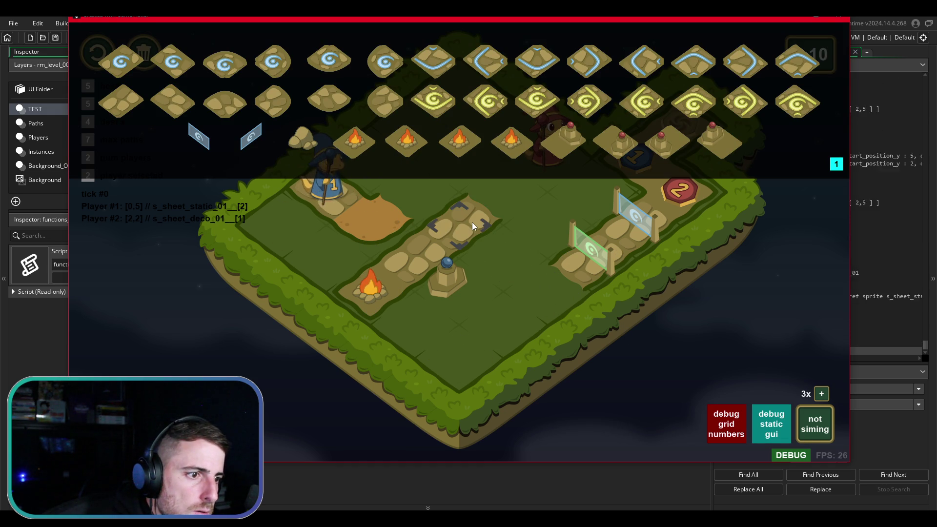
right_click(474, 220)
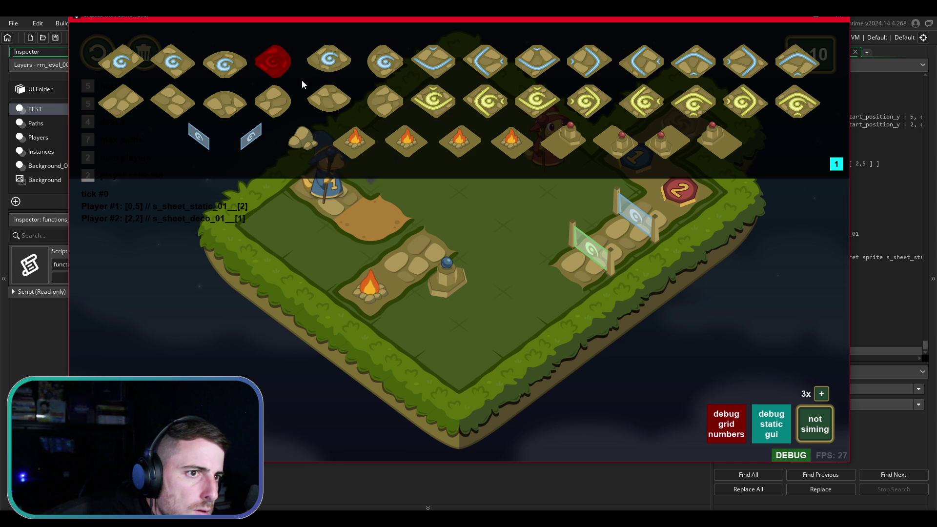
right_click(587, 256)
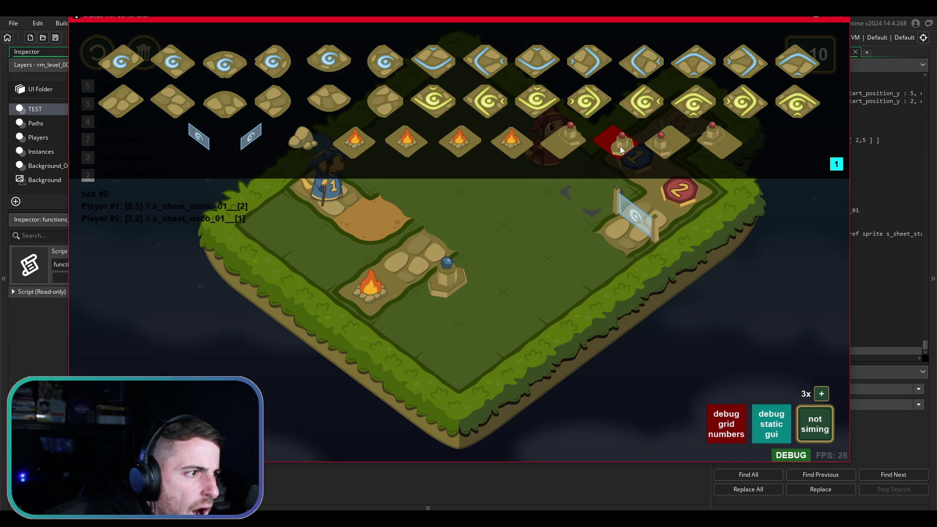
Switch the tile palette to the third colour set, then close the palette
scroll(703, 161, "down", 1)
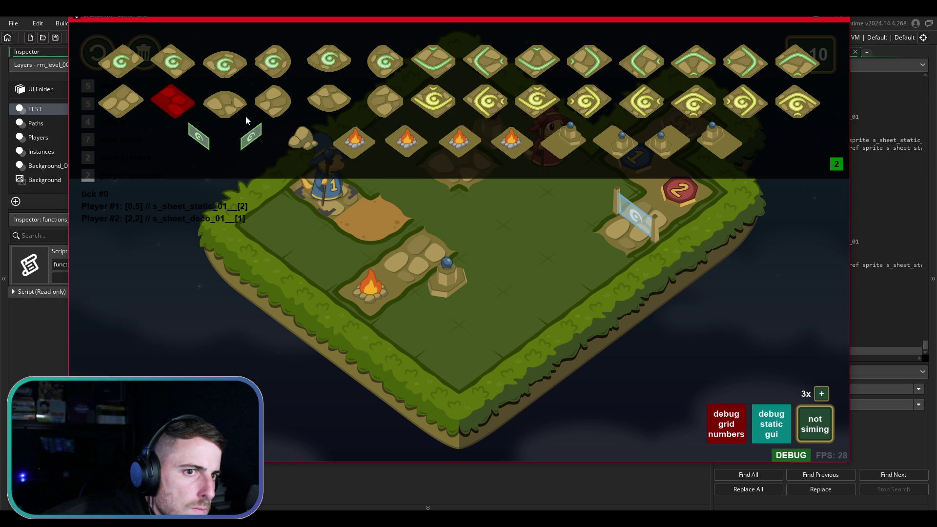
left_click(836, 165)
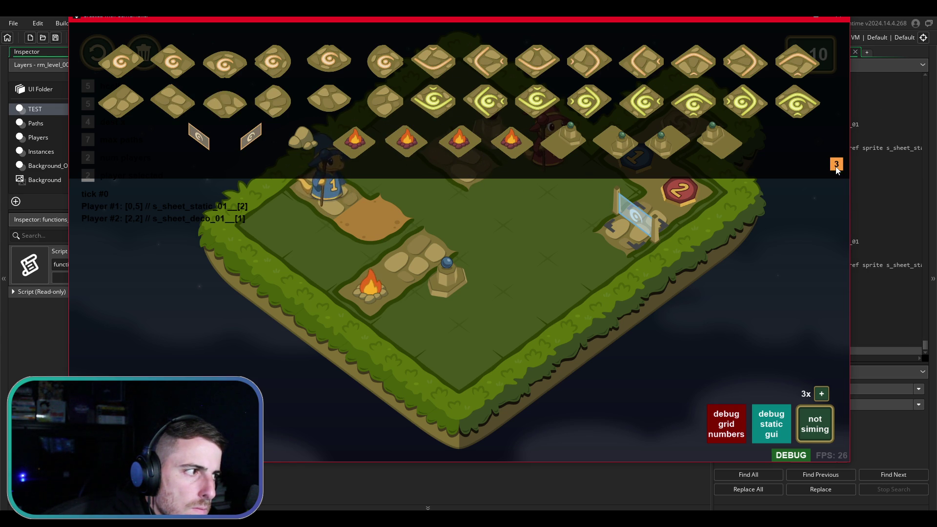
left_click(781, 423)
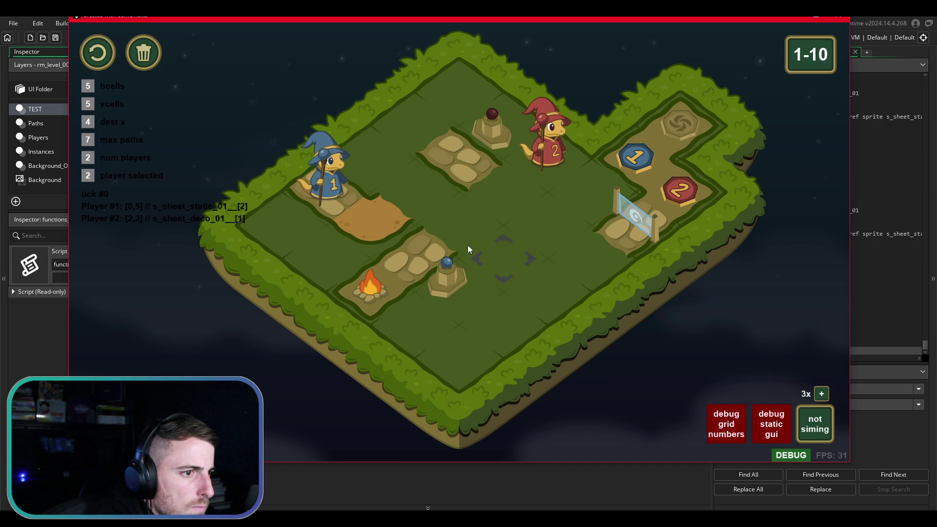
Choose the campfire tile, switch the palette back to blue set 1, and select cells near the top corner
left_click(773, 430)
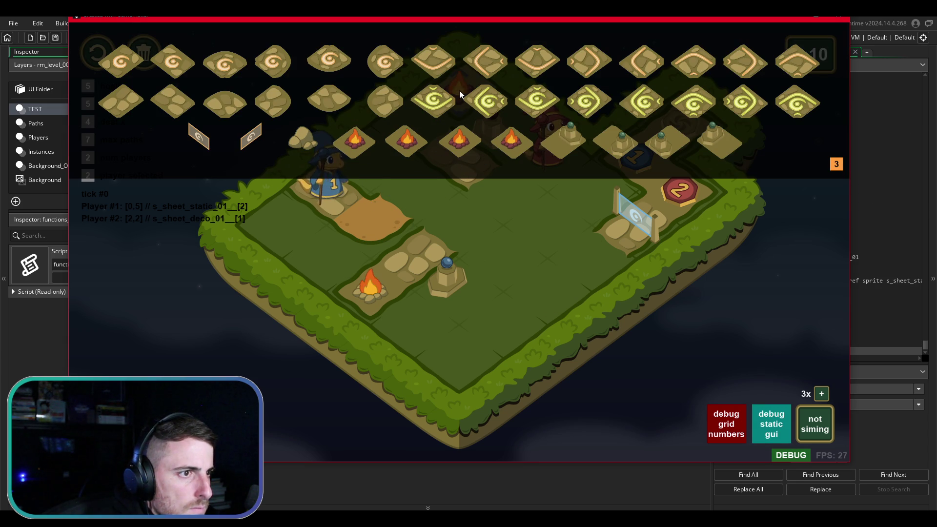
left_click(353, 145)
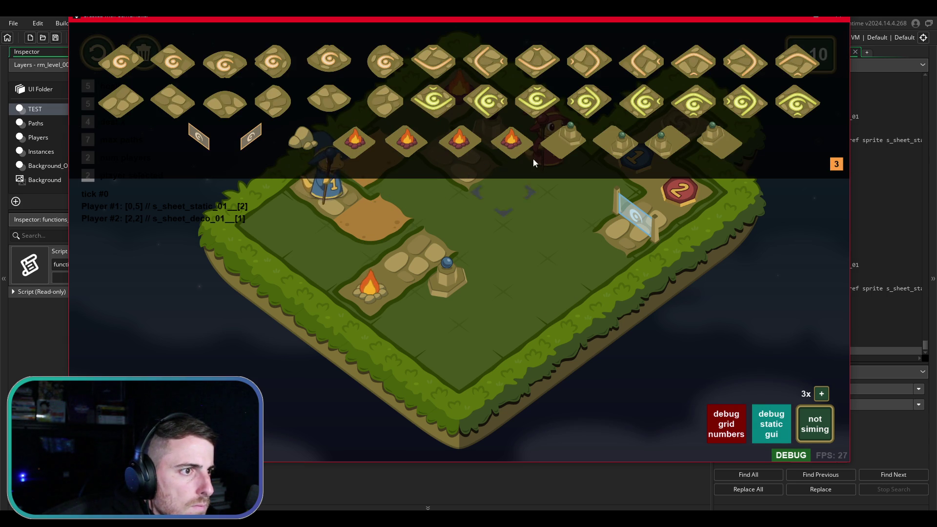
left_click(835, 165)
left_click(835, 167)
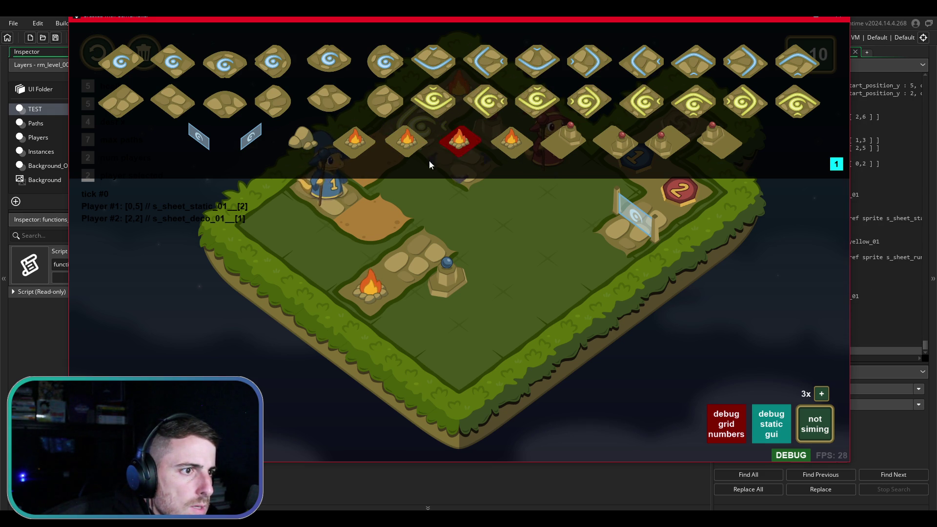
left_click(376, 169)
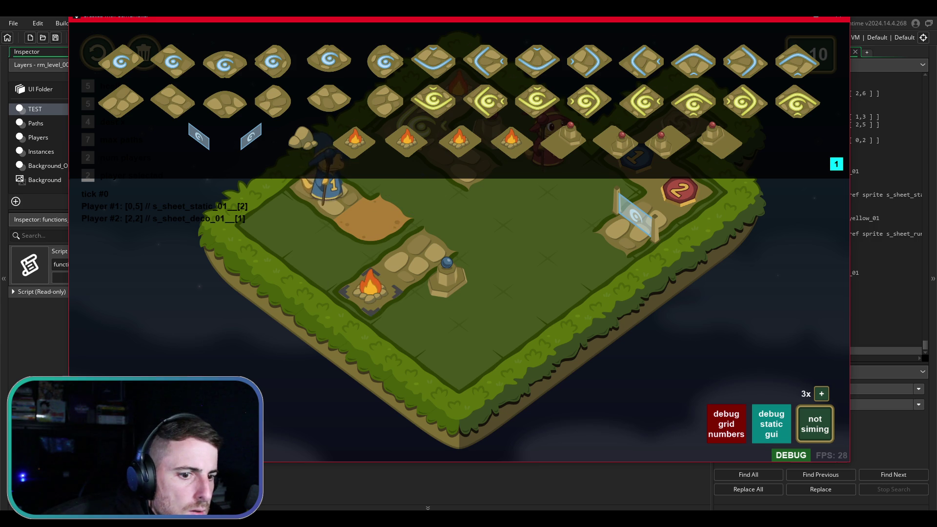
left_click(546, 291)
Close the palette and test-run the level, starting and stopping the simulation
left_click(766, 427)
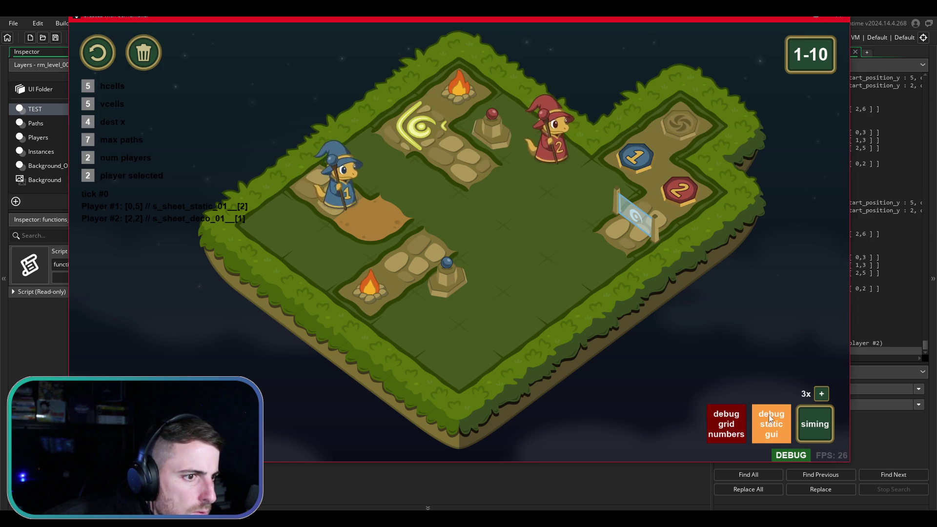
left_click(452, 217)
key("space")
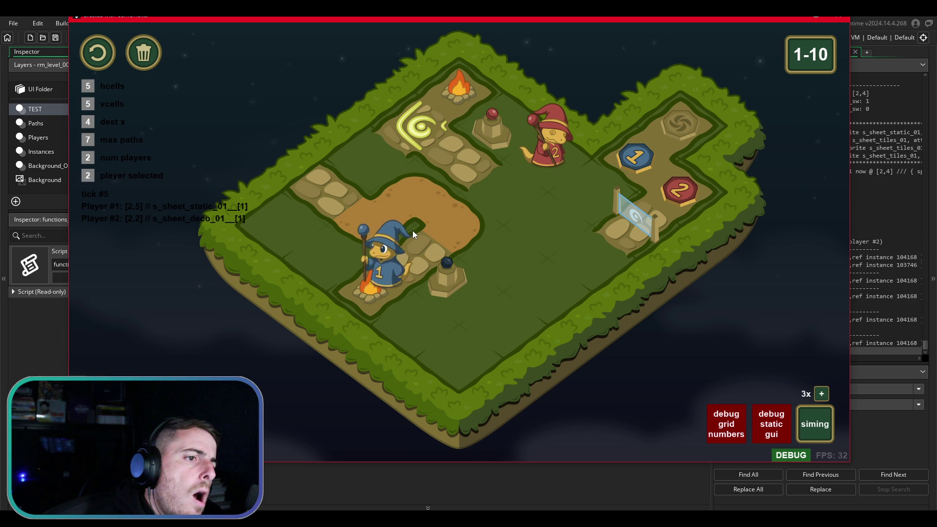
key("space")
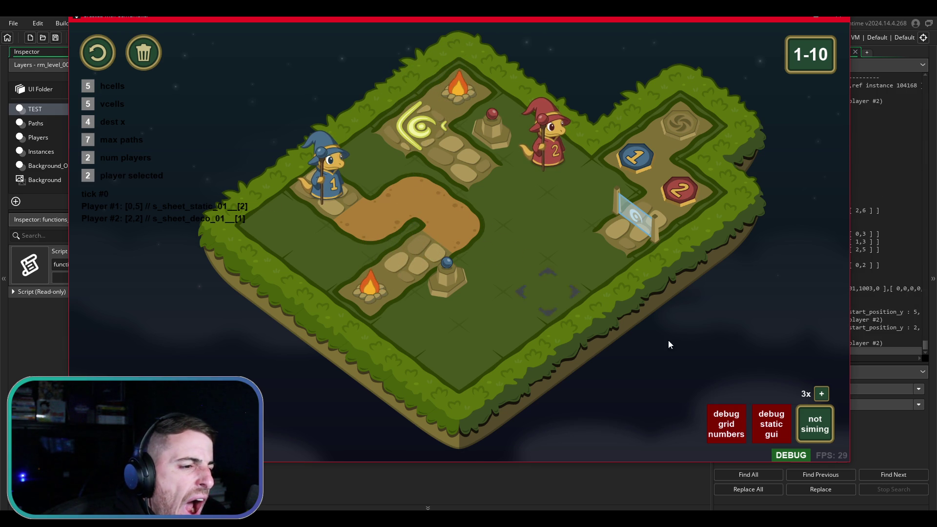
Place a yellow spiral rune at the board's centre
left_click(774, 429)
left_click_drag(522, 112, 450, 233)
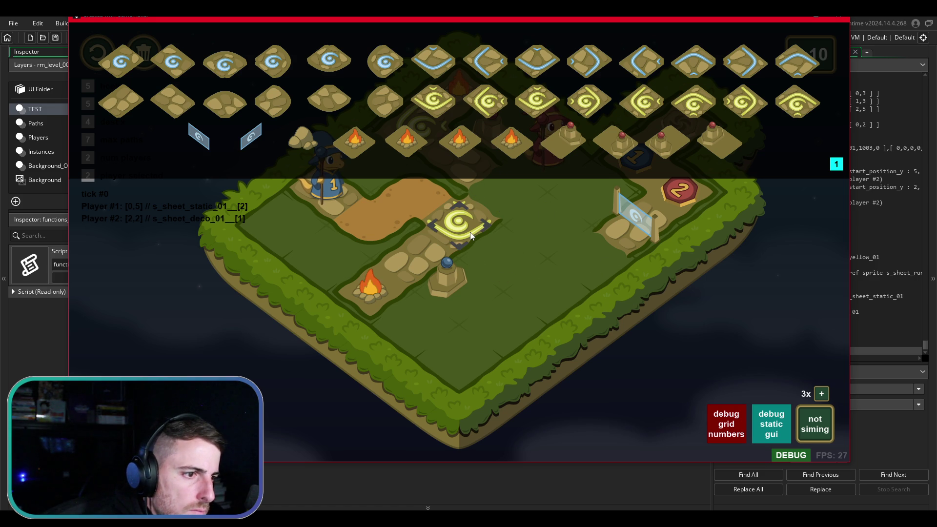
left_click(770, 424)
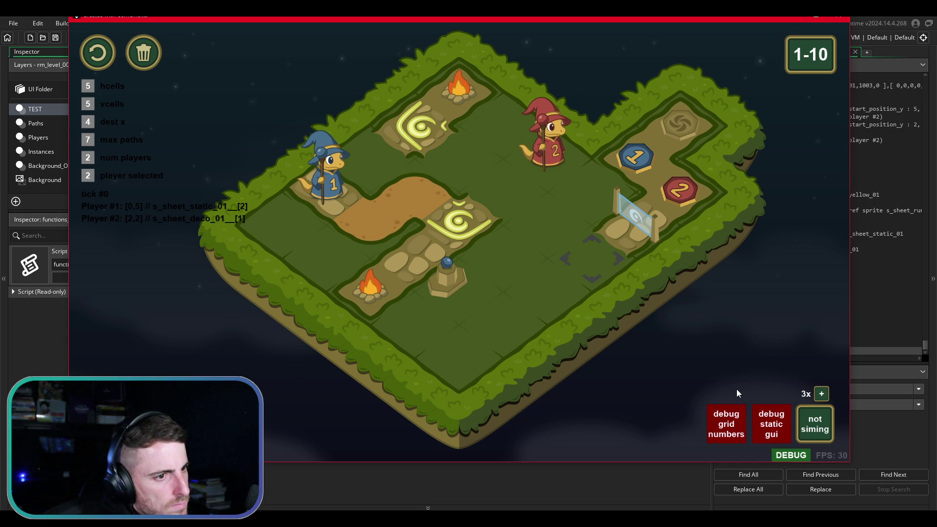
Place a blue swirl rune on the tile beside wizard 1
left_click(779, 431)
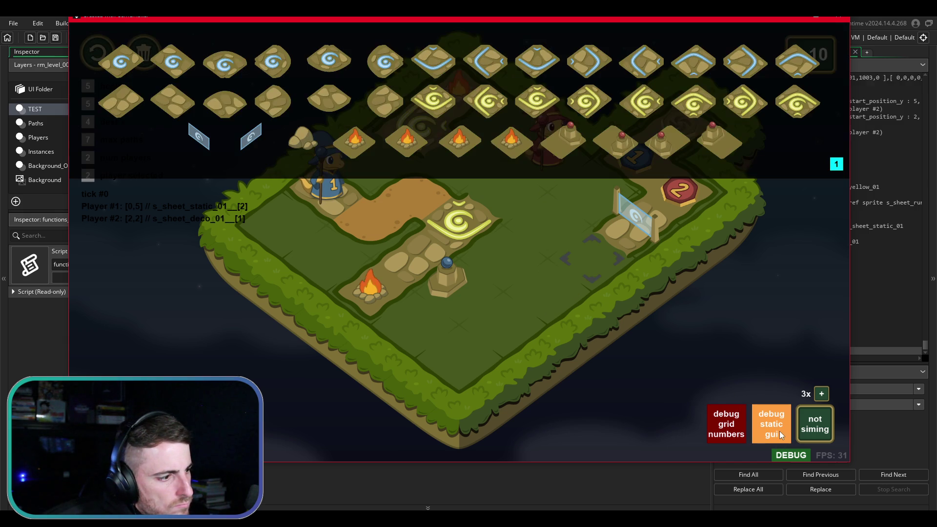
left_click(379, 62)
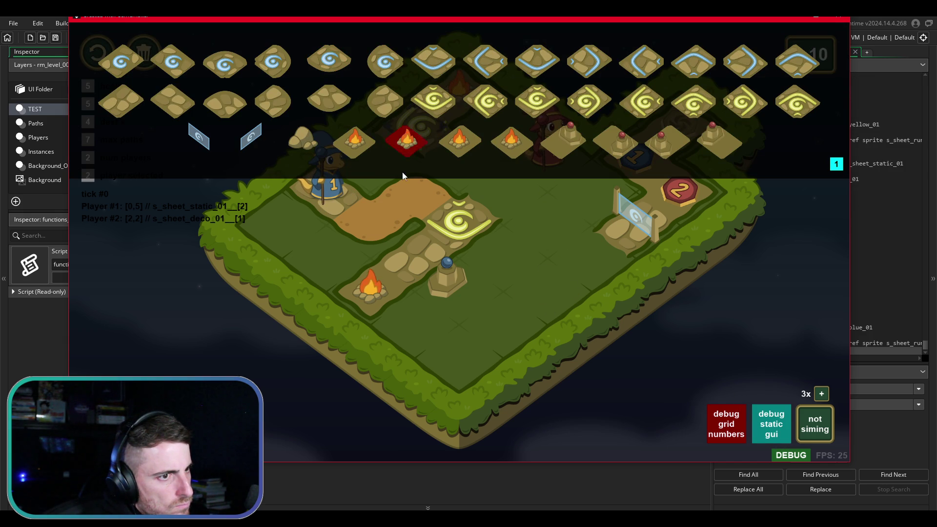
left_click(382, 163)
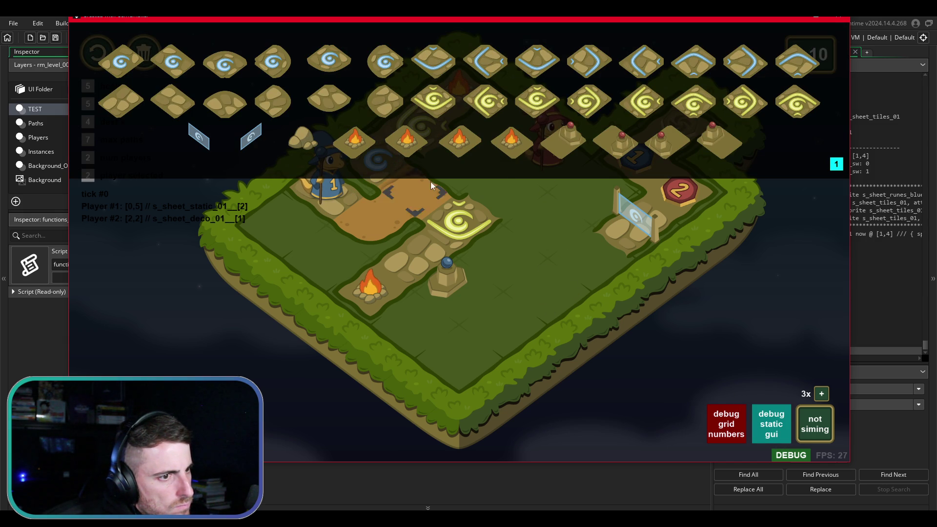
left_click(778, 432)
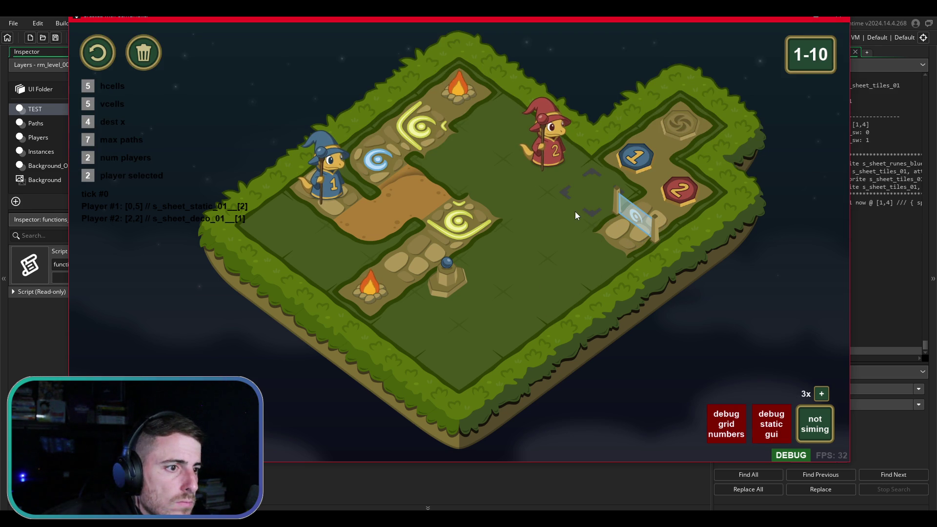
Paint a centre-to-portal dirt path, erase wizard 1's old paths, and re-route from the blue swirl into the centre rune
key("space")
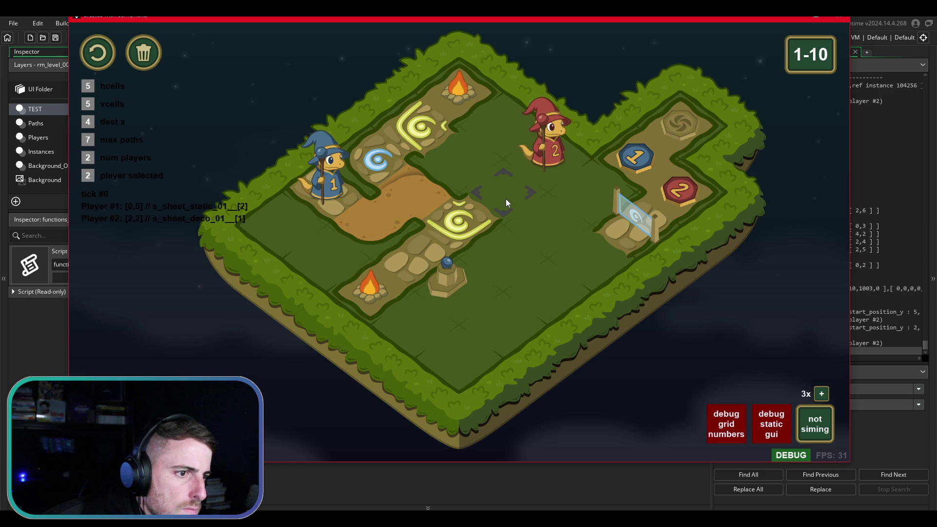
left_click_drag(502, 197, 594, 258)
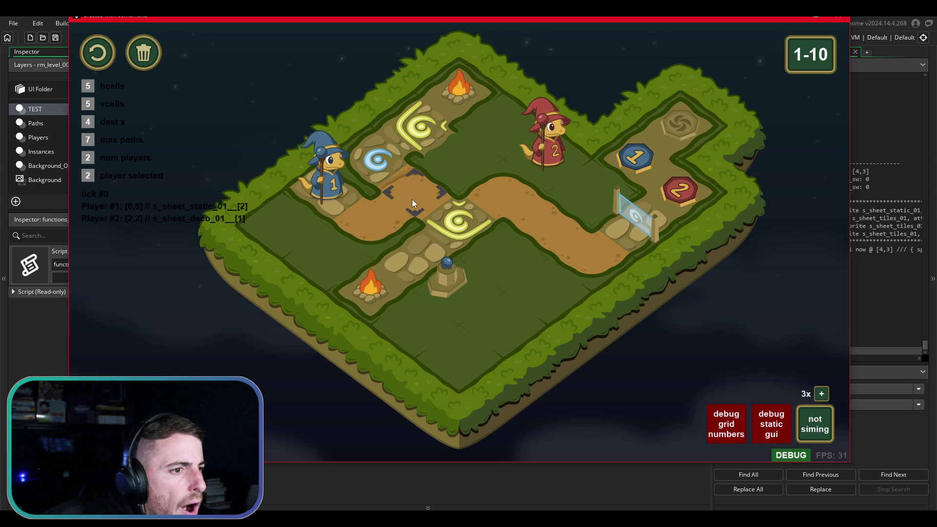
right_click(389, 201)
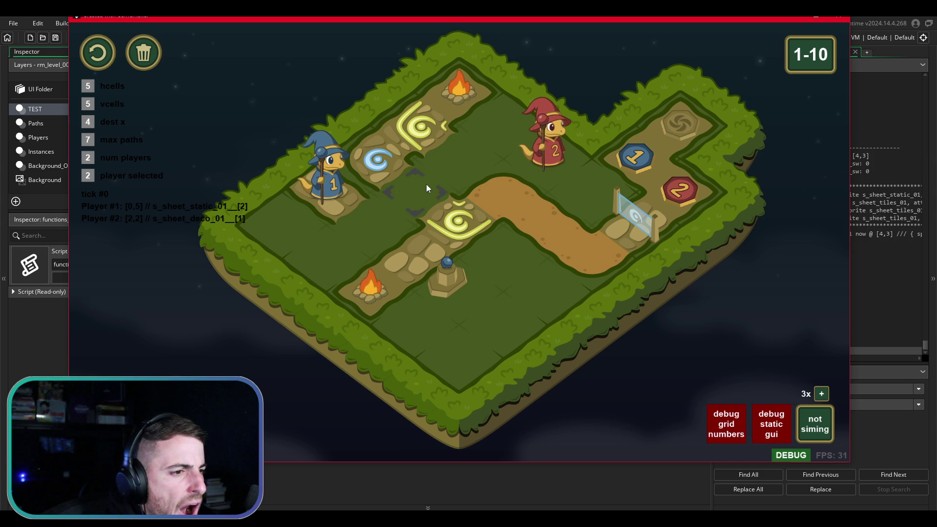
right_click(518, 186)
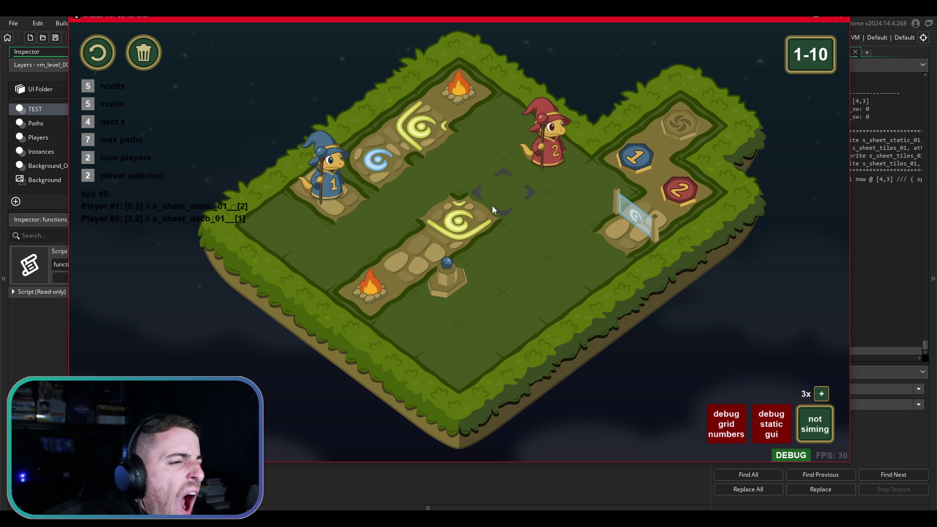
left_click_drag(354, 214, 392, 151)
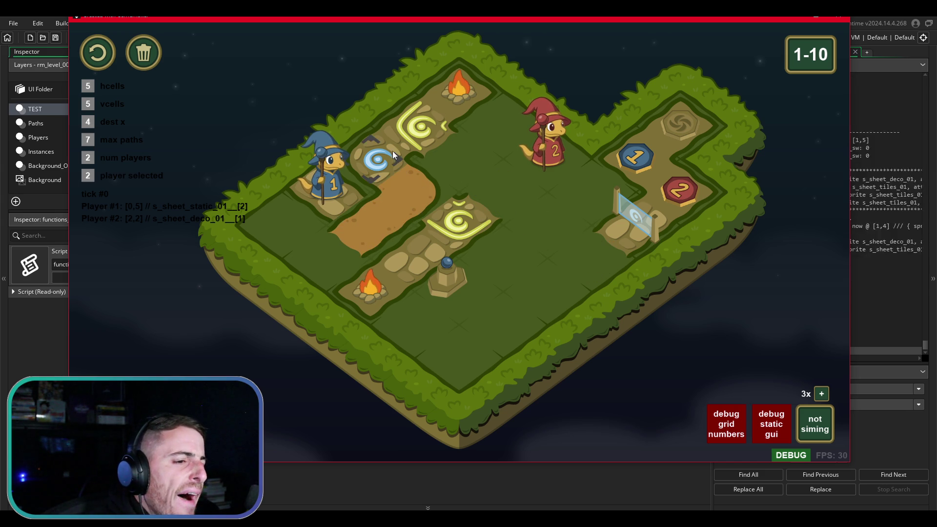
mouse_move(351, 227)
left_mouse_down()
mouse_move(339, 219)
mouse_move(437, 195)
mouse_move(429, 195)
mouse_move(443, 211)
mouse_move(437, 137)
mouse_move(448, 217)
mouse_move(414, 187)
mouse_move(443, 171)
mouse_move(449, 178)
left_mouse_up()
Place a blue curved stone tile at the centre and extend wizard 1's dirt path by one tile
left_click(770, 424)
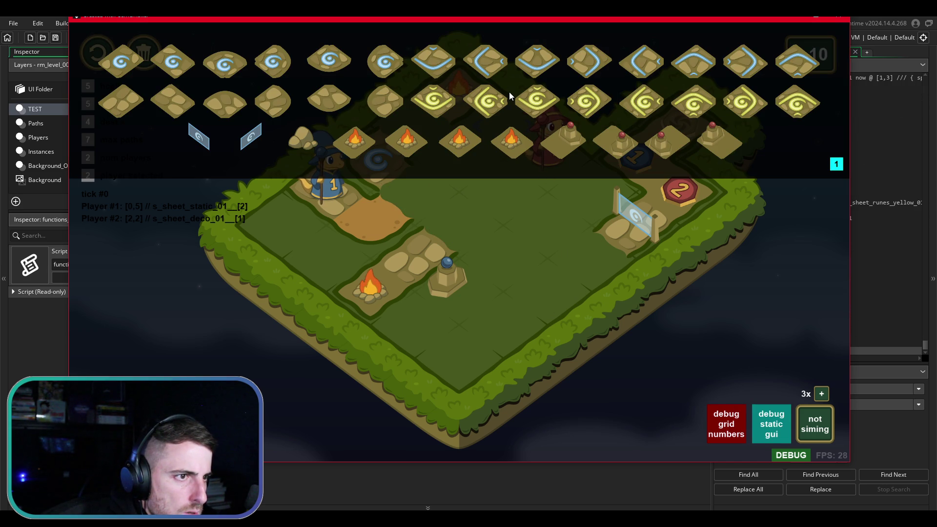
mouse_move(582, 63)
left_mouse_down()
mouse_move(564, 141)
mouse_move(459, 220)
left_mouse_up()
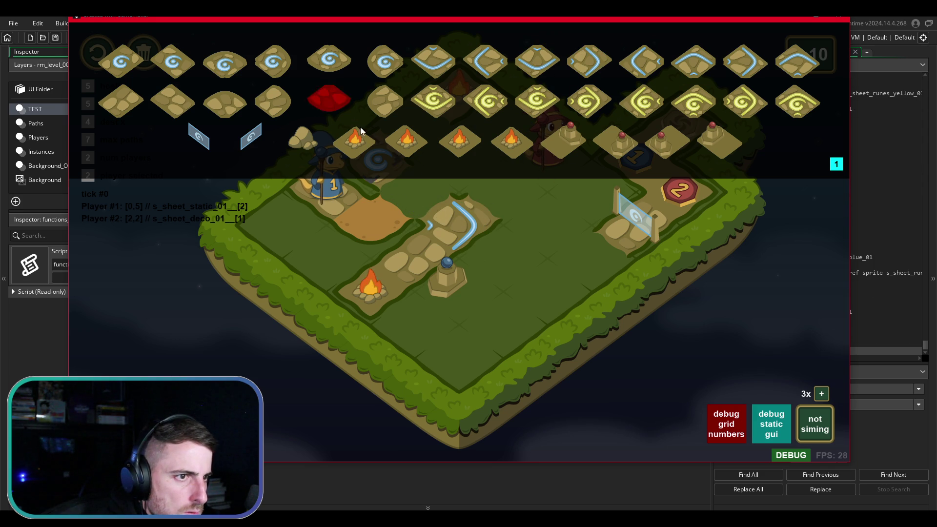
left_click_drag(328, 97, 412, 192)
Lay dirt path tiles from the curved centre tile across to the portal, then close the palette
left_click(452, 234)
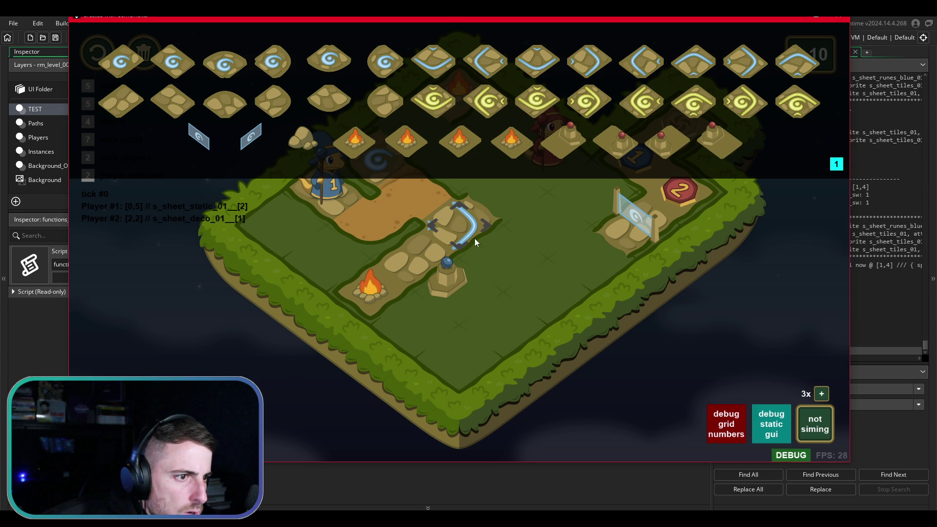
left_click(369, 288)
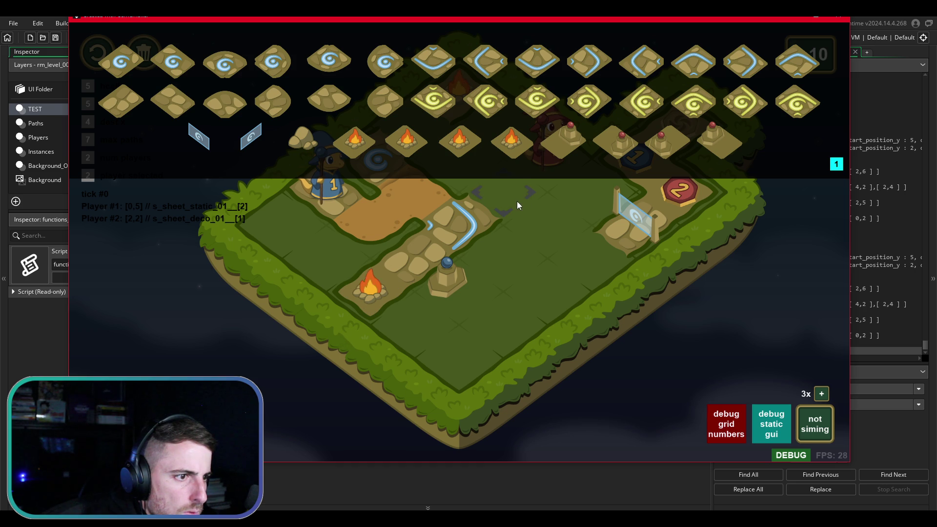
left_click(578, 251)
left_click(771, 423)
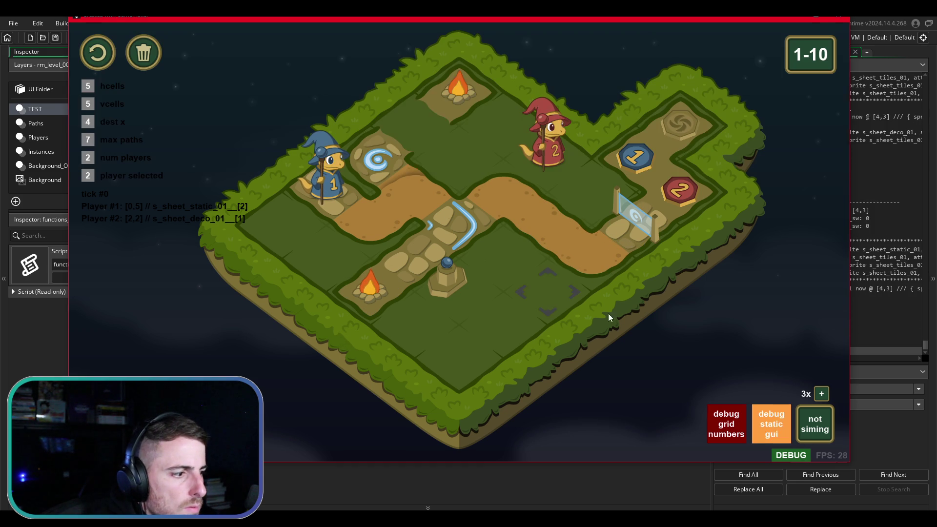
left_click(409, 133)
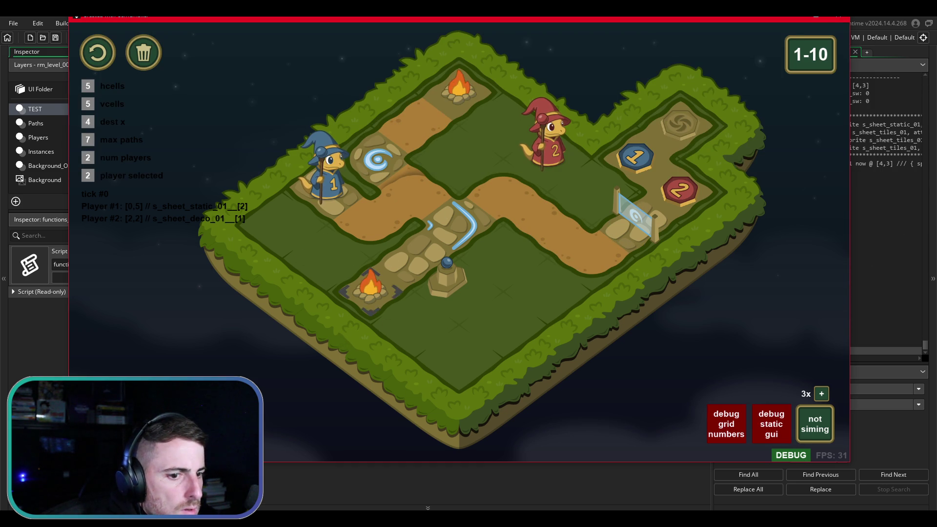
Replace the dirt cells below the top campfire with cobblestone path tiles from the palette
left_click(771, 424)
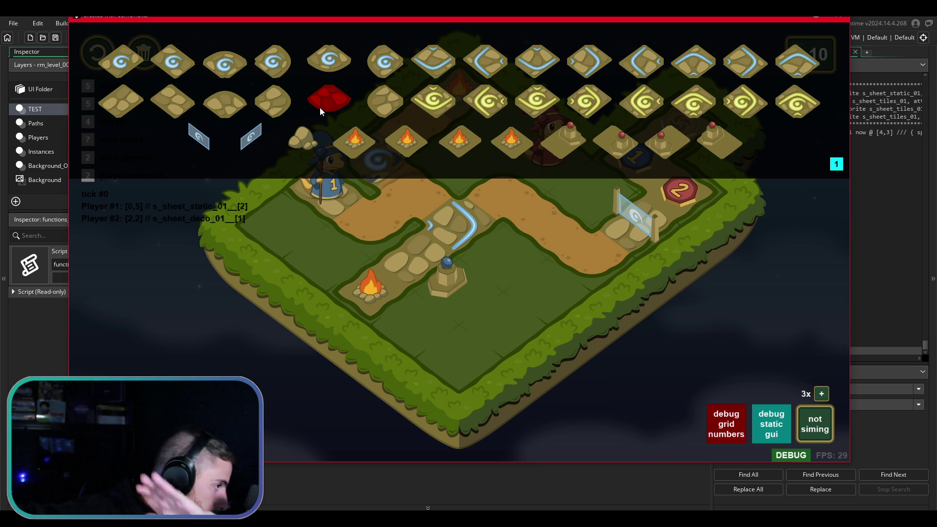
left_click(320, 112)
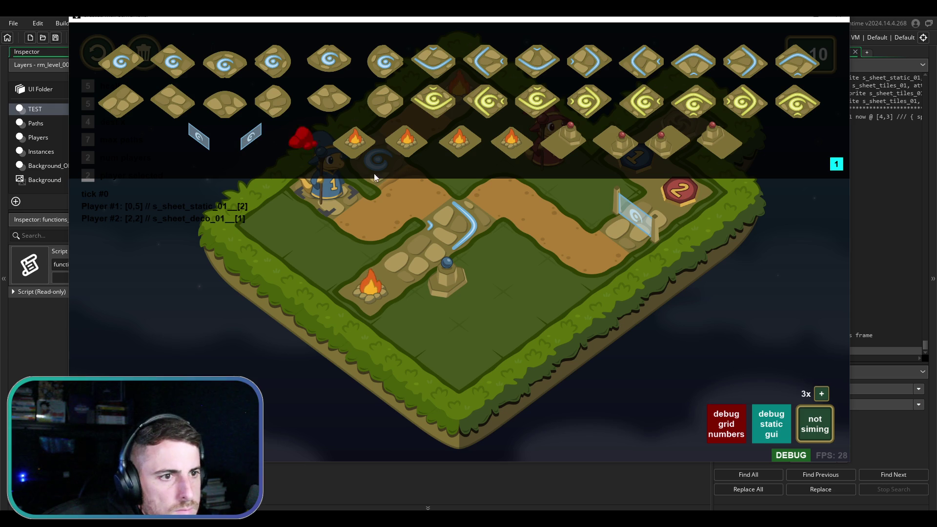
left_click(774, 413)
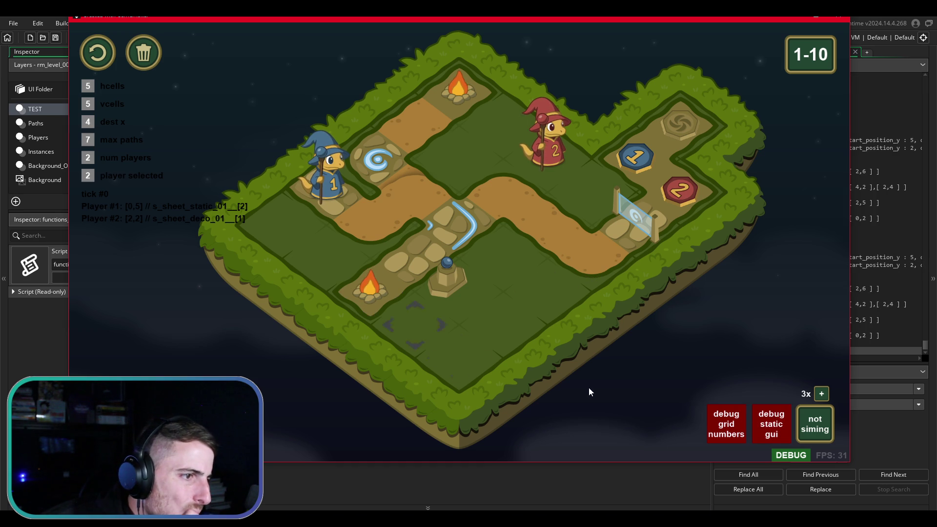
left_click(776, 423)
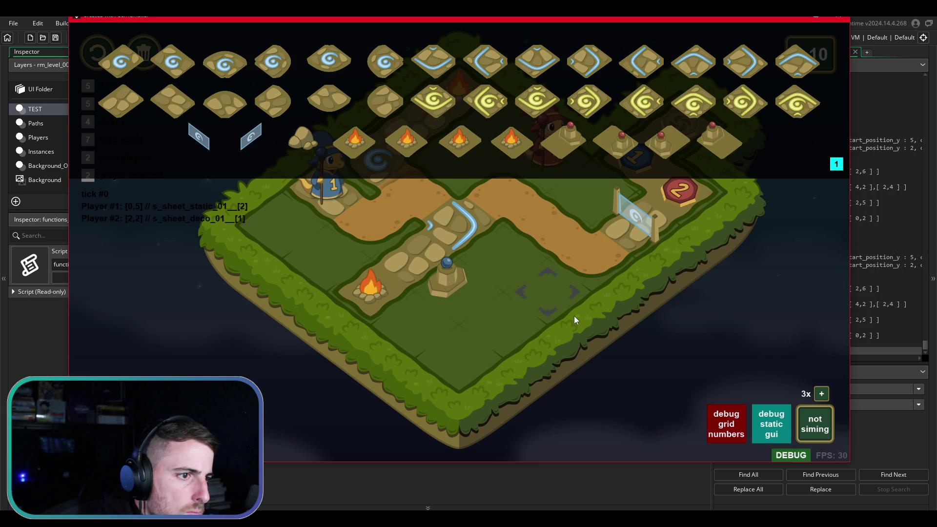
left_click(762, 422)
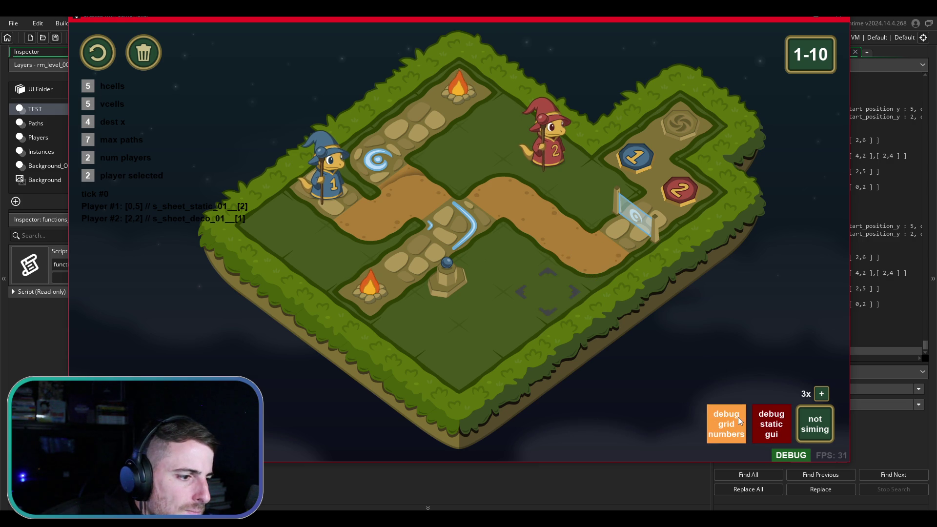
left_click(776, 434)
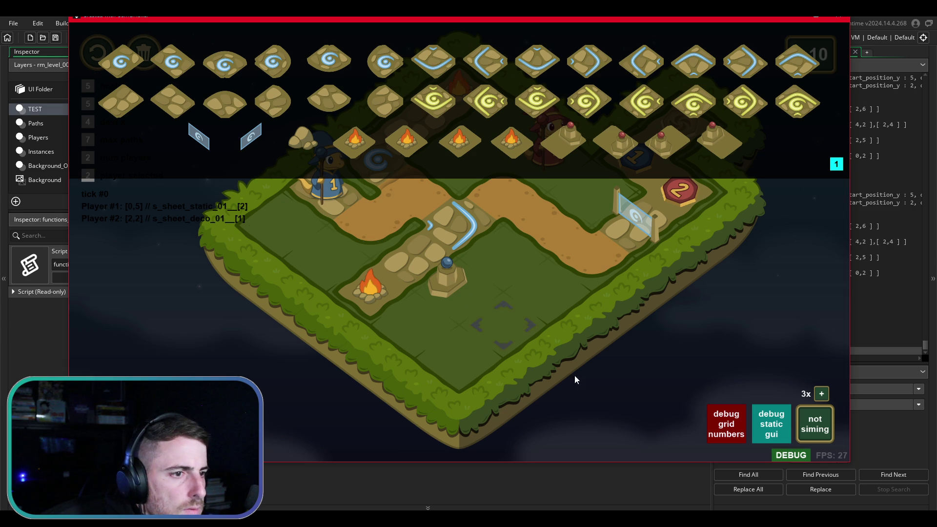
left_click(776, 422)
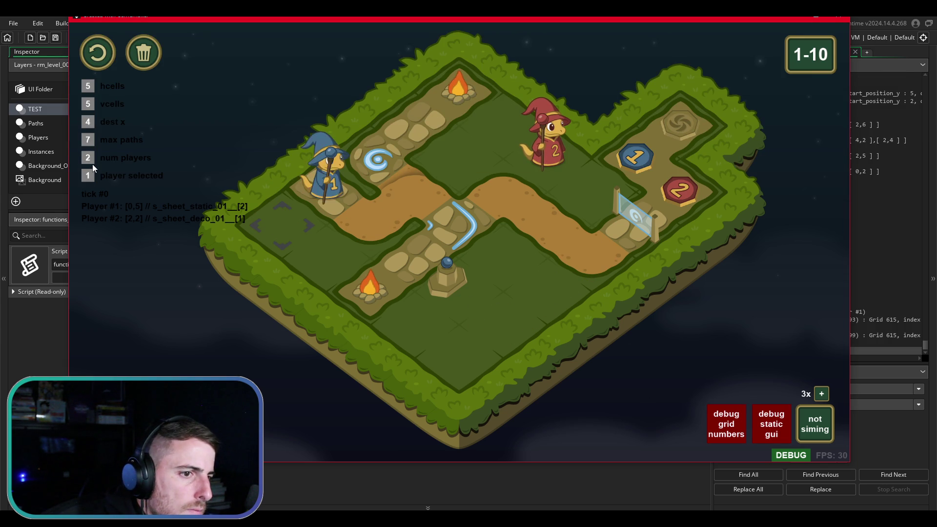
Select player 2, walk the red salamander to cell [2,3], then reset it to its start tile
left_click(85, 175)
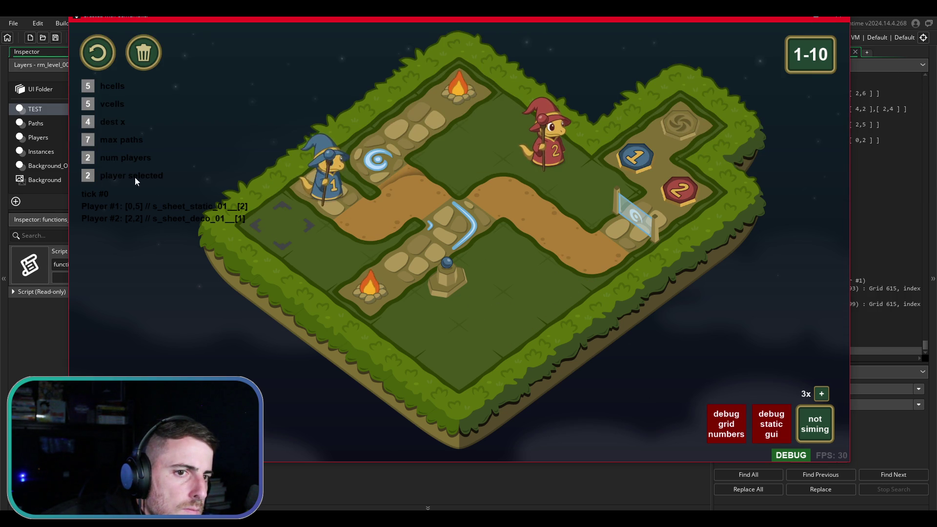
key("Up")
key("Down")
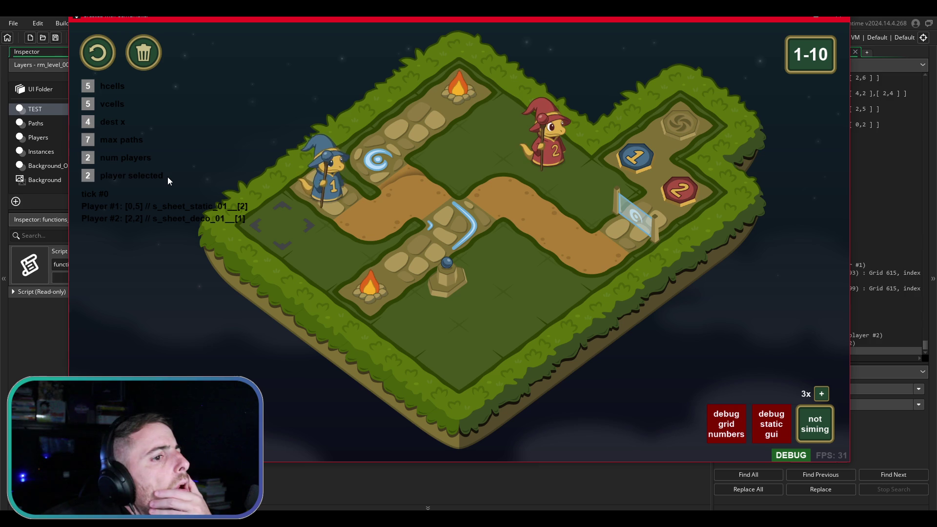
key("Left")
key("Right")
key("Down")
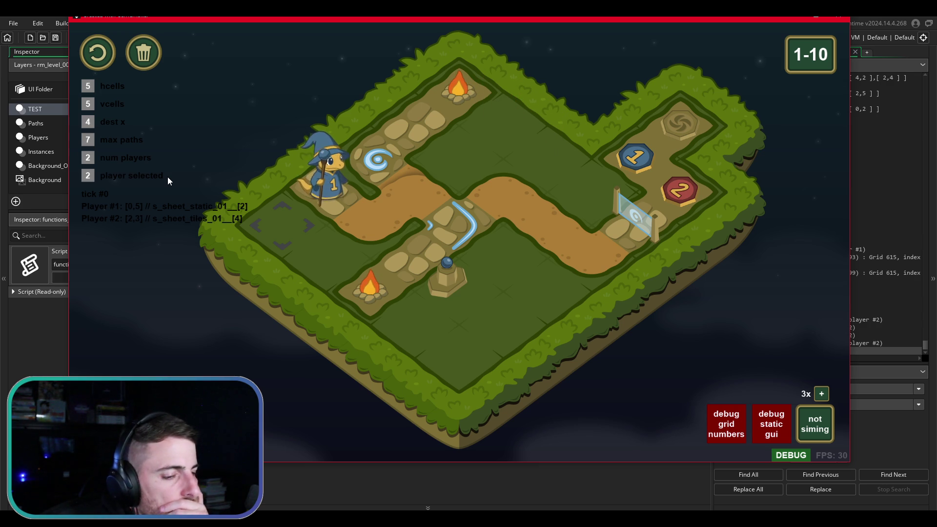
left_click(89, 161)
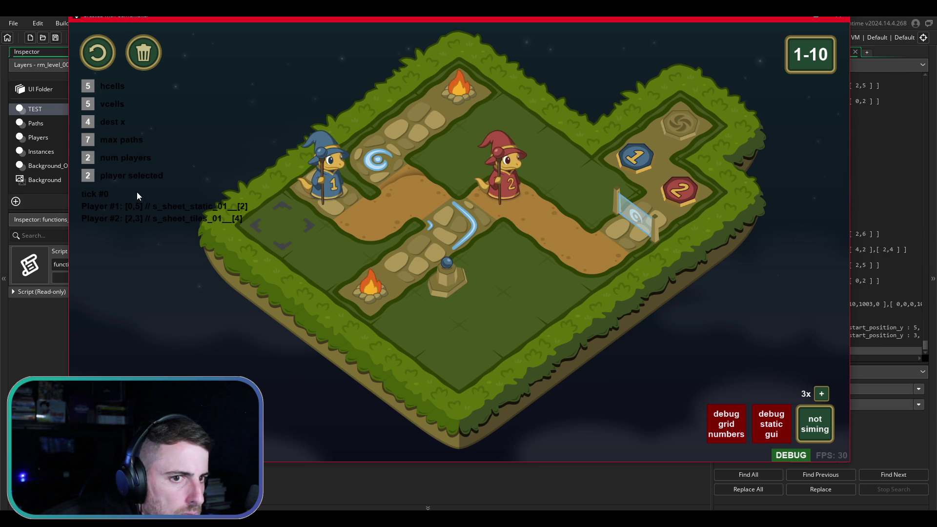
Move the red salamander via [2,2] to [1,2], where it vanishes, then switch to Obsidian's bugs note
key("Up")
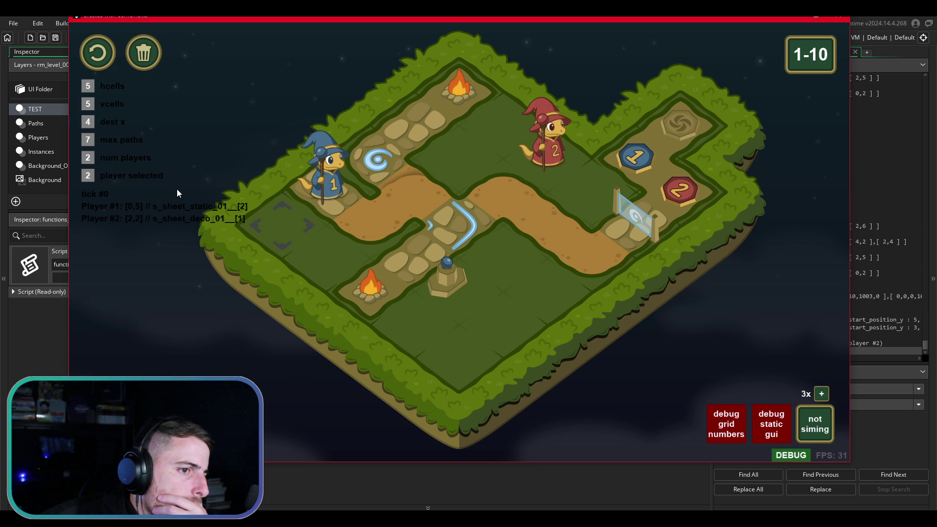
key("Left")
key("Left")
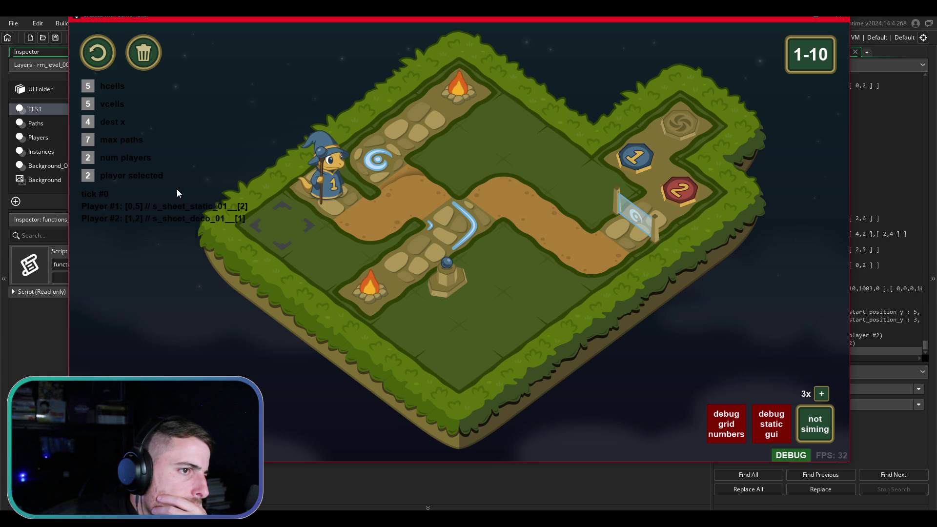
key("Right")
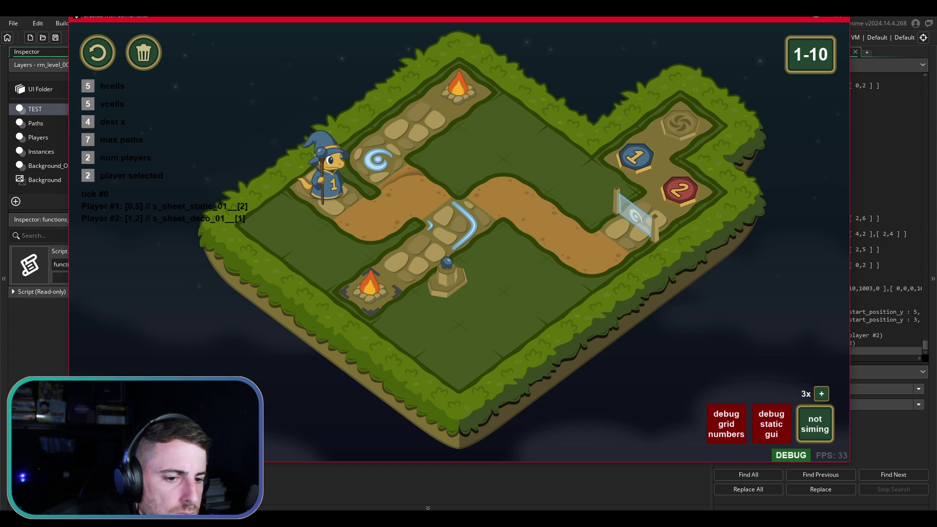
key("alt+Tab")
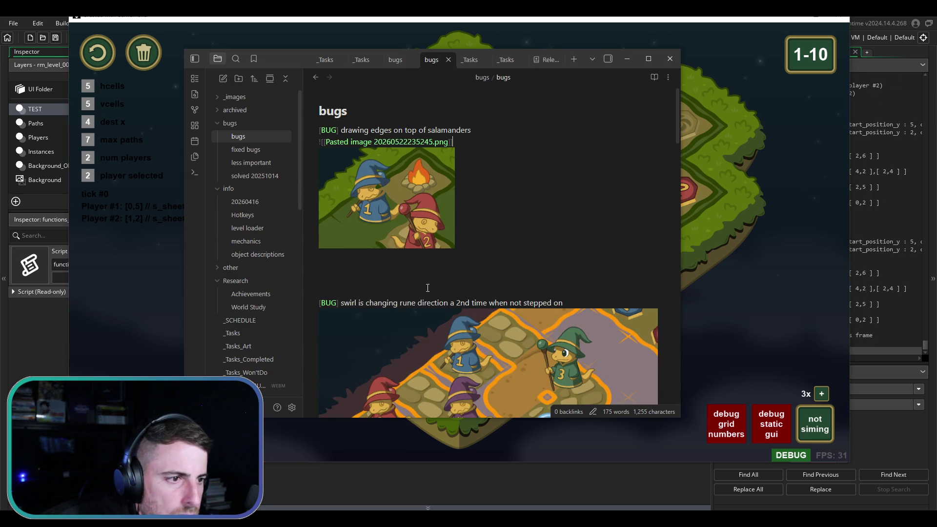
In the _Tasks note, insert a new line after 'small eyebrows' and start typing 'when not simulating'
scroll(317, 248, "down", 5)
scroll(406, 292, "up", 5)
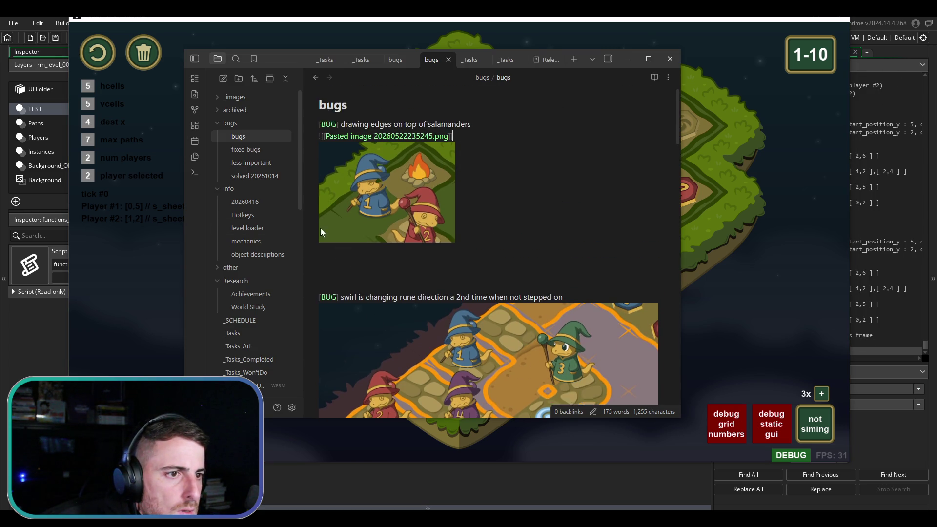
left_click(249, 334)
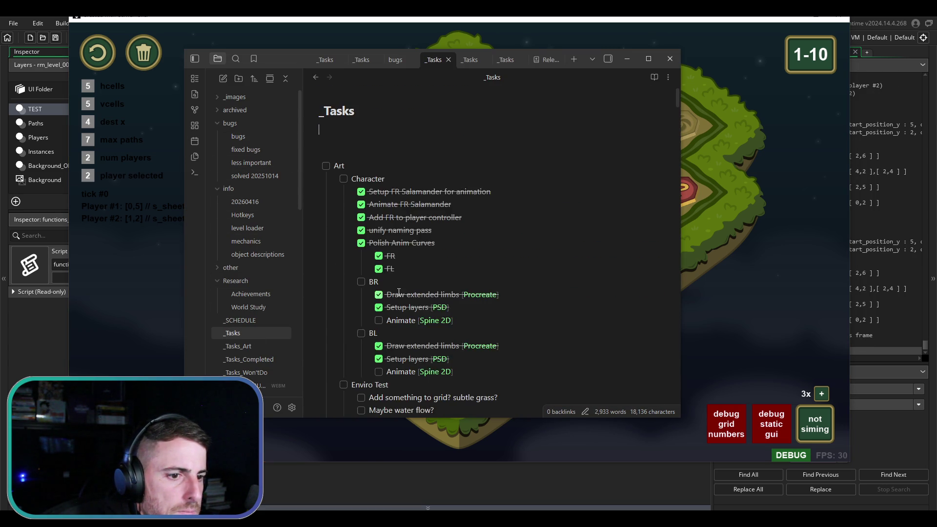
scroll(404, 293, "down", 10)
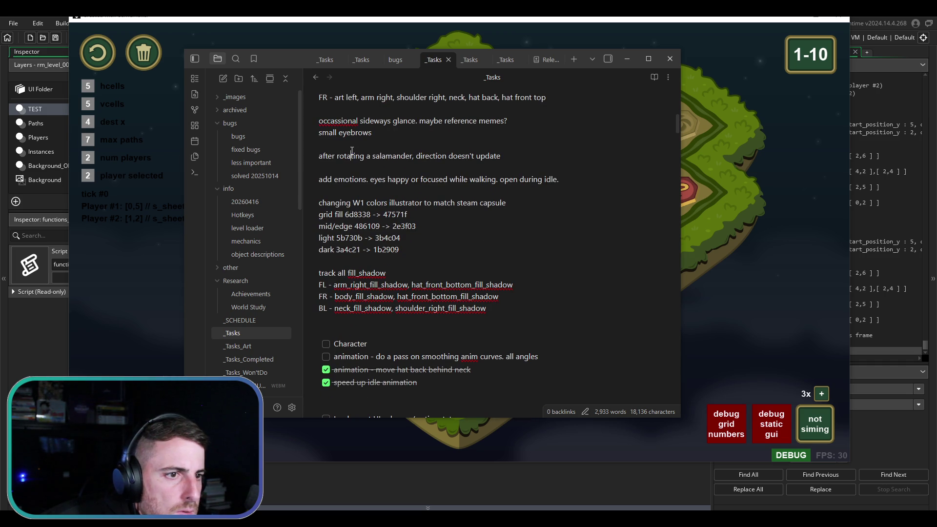
key("Return")
key("Return")
key("Up")
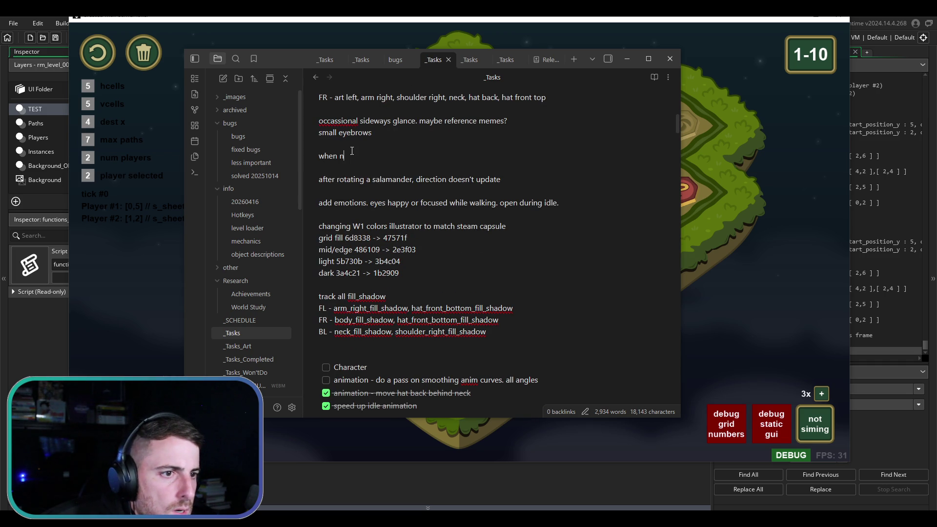
type("ot simulating")
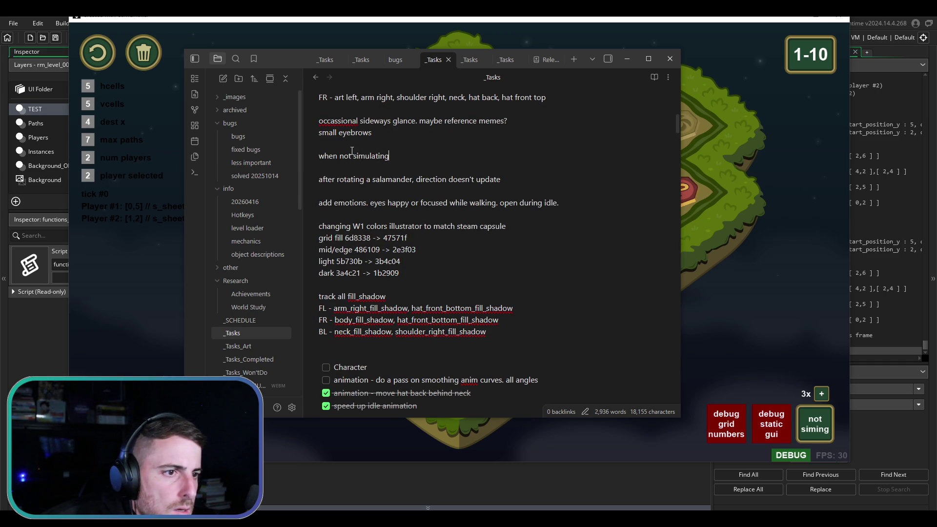